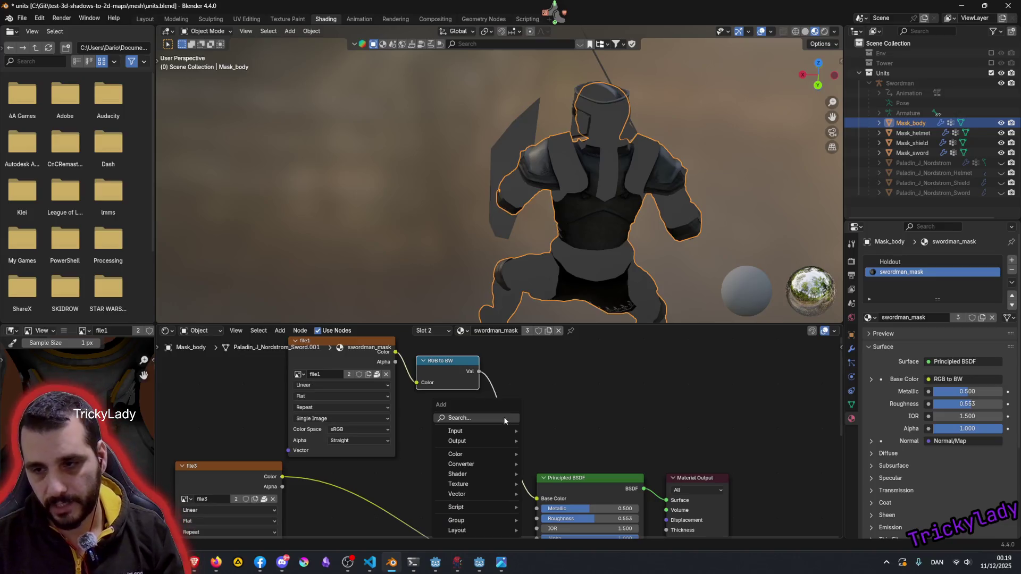
# Insert a Gamma node on the RGB to BW → Base Color link and settle its Gamma at 0.500
pyautogui.click(481, 418)
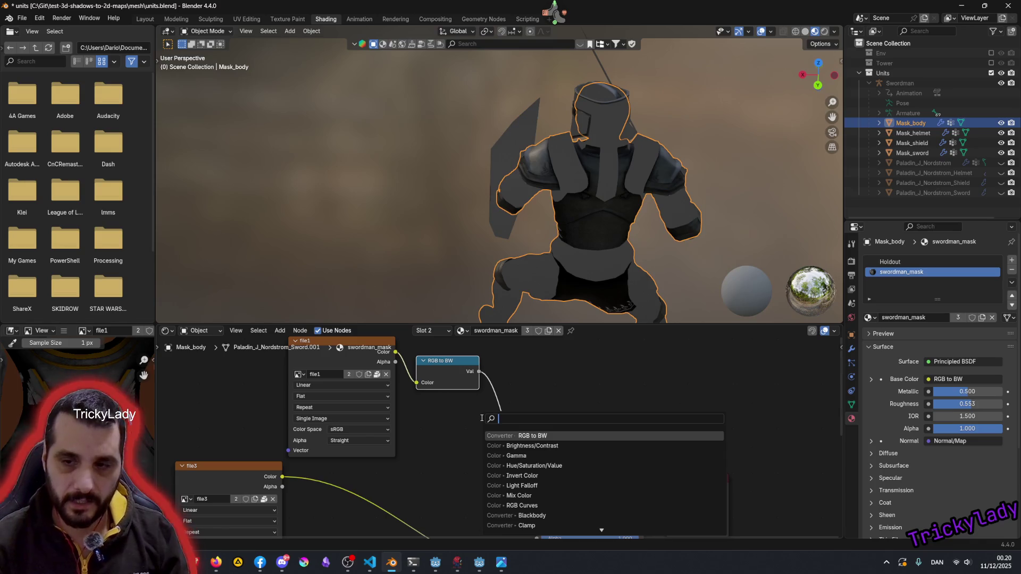
pyautogui.press('Down')
pyautogui.press('Down')
pyautogui.press('Return')
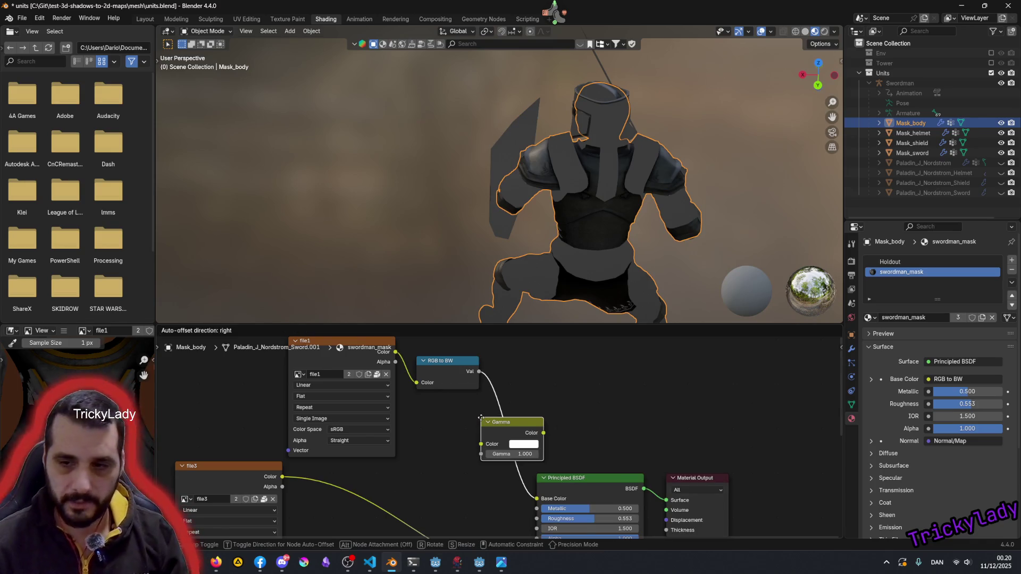
pyautogui.click(511, 417)
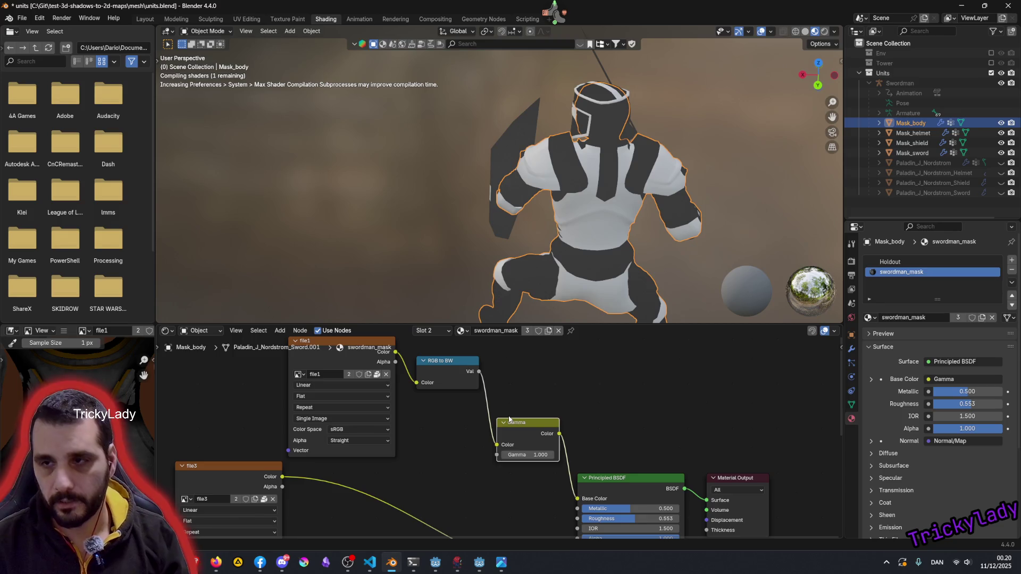
pyautogui.moveTo(528, 455)
pyautogui.mouseDown()
pyautogui.moveTo(511, 455)
pyautogui.moveTo(570, 455)
pyautogui.moveTo(511, 454)
pyautogui.moveTo(553, 454)
pyautogui.moveTo(540, 458)
pyautogui.mouseUp()
pyautogui.click(505, 456)
pyautogui.write('0.400')
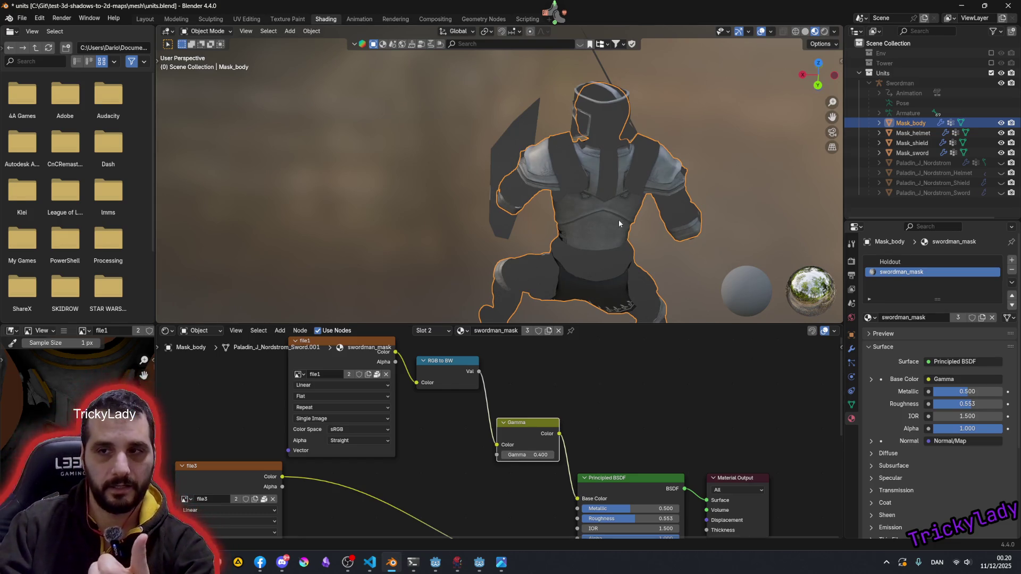
pyautogui.click(552, 456)
# Orbit and zoom around the soldier to check the mask shading on the legs
pyautogui.moveTo(587, 286)
pyautogui.mouseDown(button='middle')
pyautogui.moveTo(559, 276)
pyautogui.moveTo(608, 261)
pyautogui.moveTo(628, 105)
pyautogui.mouseUp(button='middle')
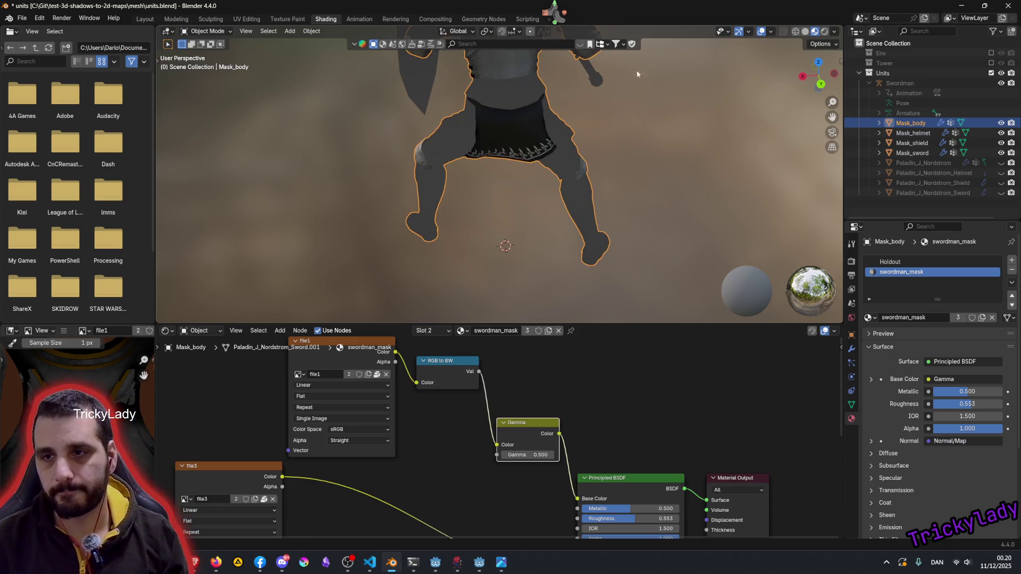
pyautogui.scroll(3, 541, 90)
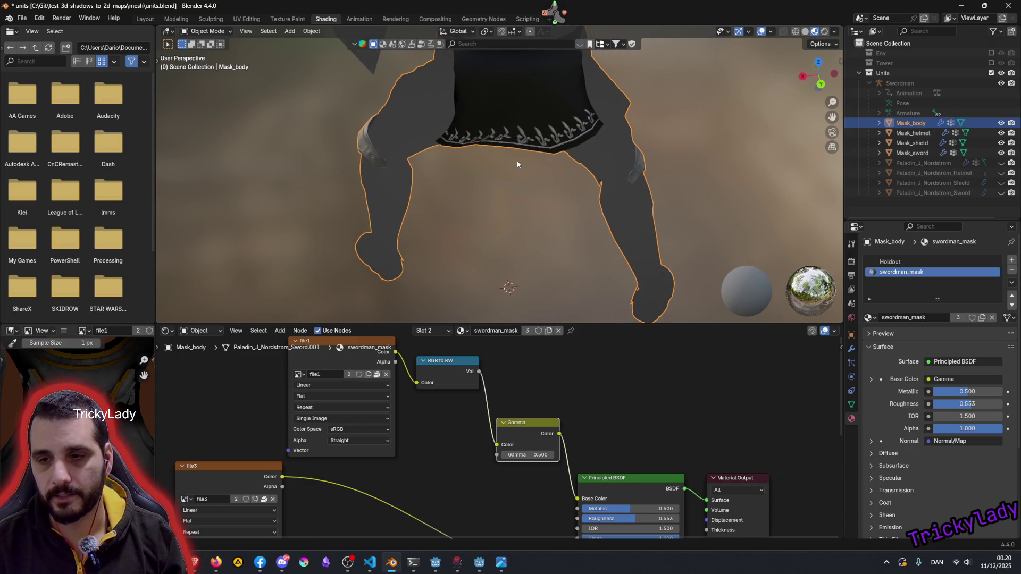
pyautogui.moveTo(518, 164)
pyautogui.mouseDown(button='middle')
pyautogui.moveTo(505, 164)
pyautogui.moveTo(586, 166)
pyautogui.moveTo(493, 176)
pyautogui.mouseUp(button='middle')
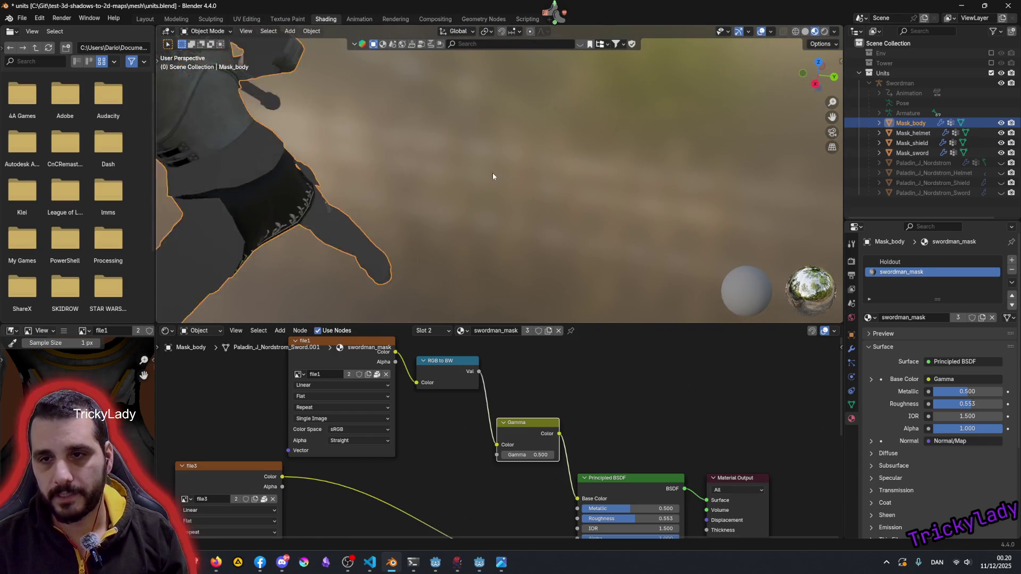
pyautogui.scroll(-3, 418, 188)
pyautogui.scroll(-2, 365, 182)
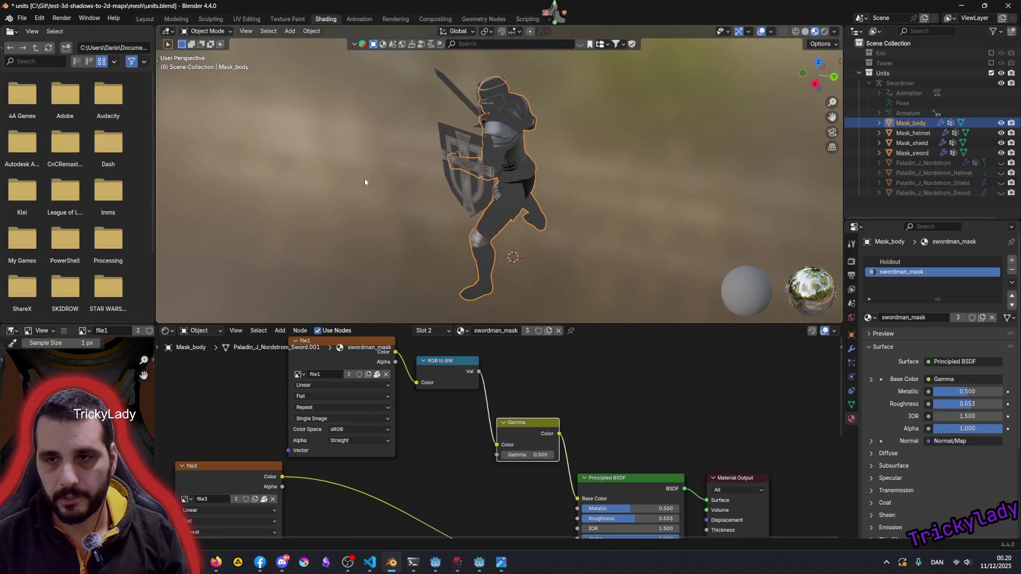
pyautogui.scroll(5, 492, 190)
# Inspect the torso and the back from above, then move the Gamma node slightly upward
pyautogui.moveTo(492, 191)
pyautogui.mouseDown(button='middle')
pyautogui.moveTo(594, 171)
pyautogui.moveTo(626, 126)
pyautogui.mouseUp(button='middle')
pyautogui.scroll(-6, 627, 130)
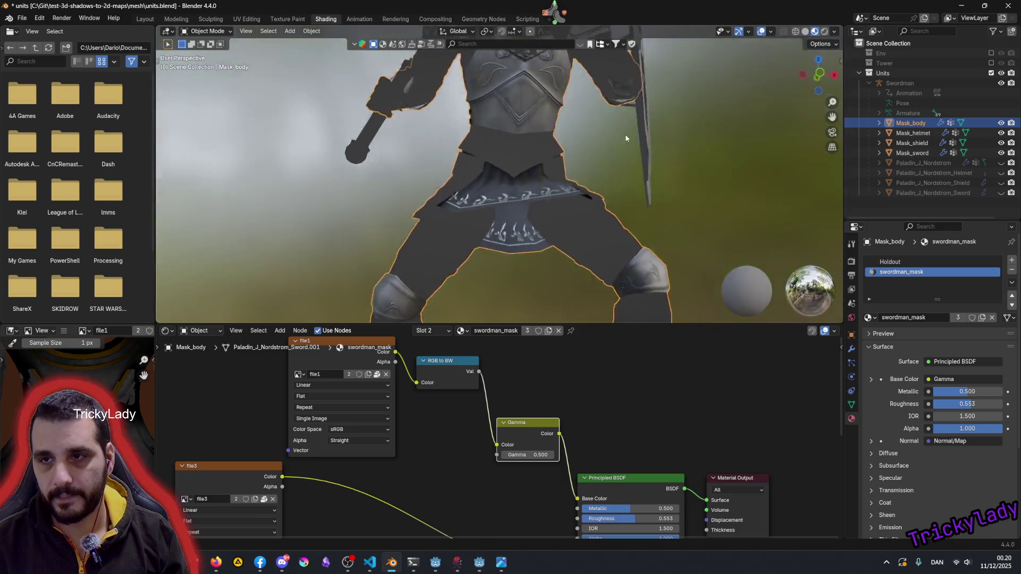
pyautogui.moveTo(561, 179)
pyautogui.mouseDown(button='middle')
pyautogui.moveTo(703, 213)
pyautogui.moveTo(550, 162)
pyautogui.moveTo(534, 196)
pyautogui.mouseUp(button='middle')
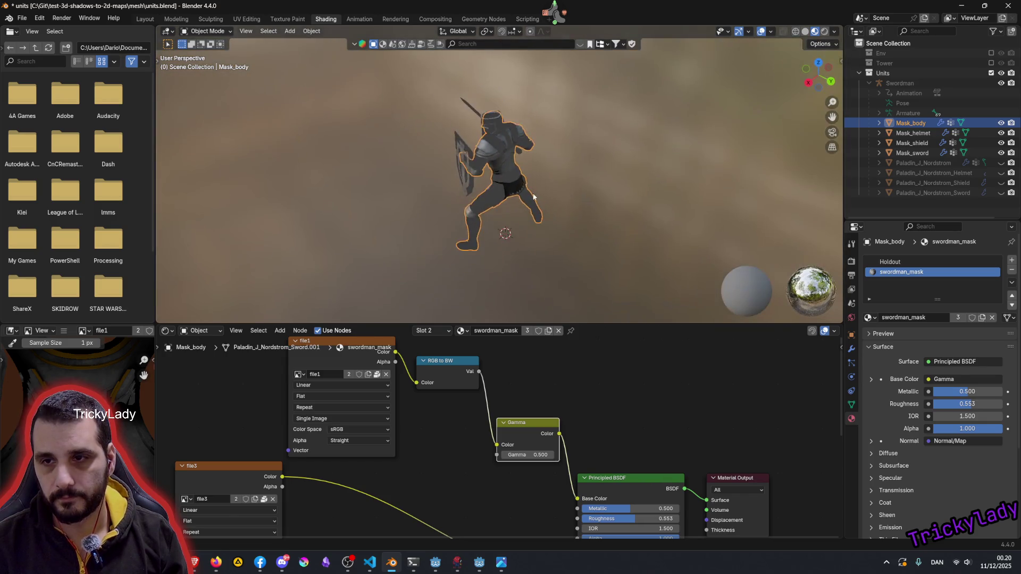
pyautogui.scroll(3, 533, 197)
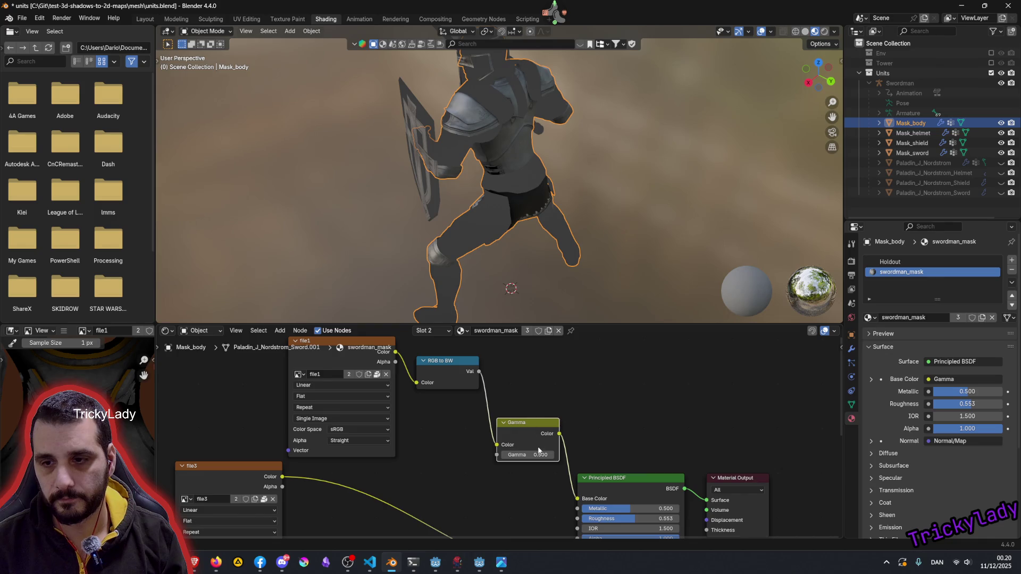
pyautogui.moveTo(528, 430); pyautogui.dragTo(535, 381)
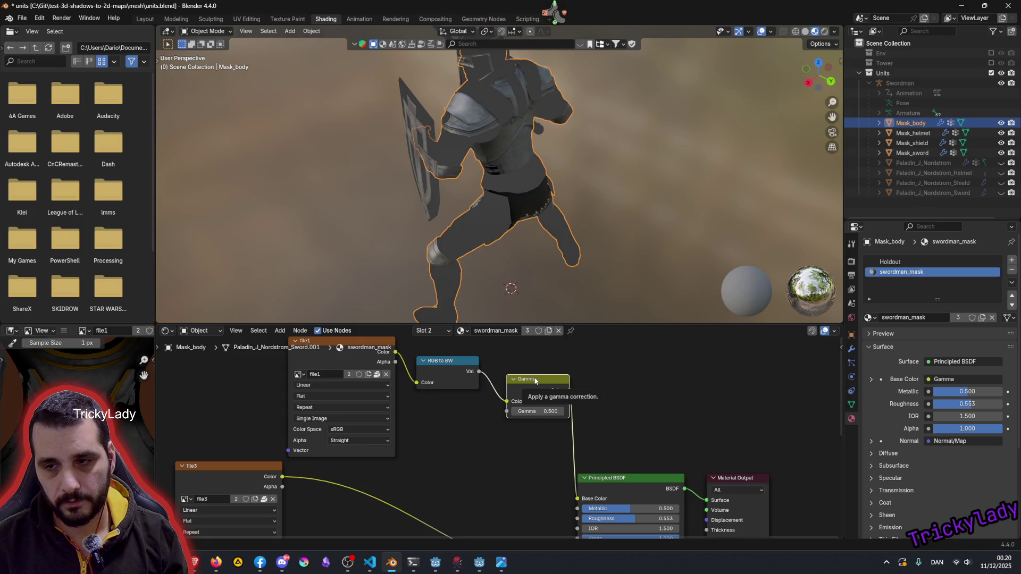
# Dissolve the Gamma node, keeping RGB to BW linked to Base Color, and zoom in on that link
pyautogui.rightClick(535, 381)
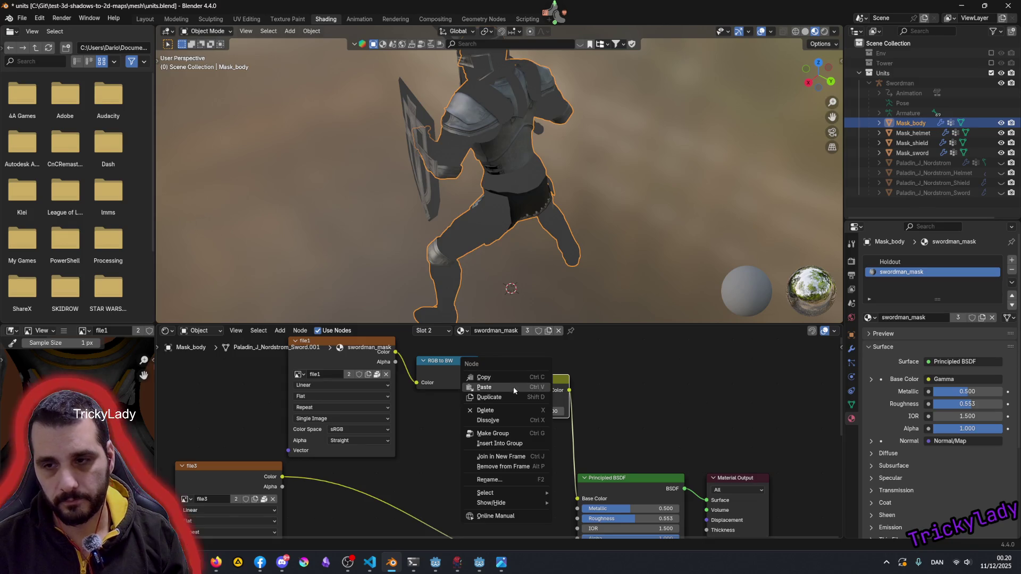
pyautogui.click(492, 420)
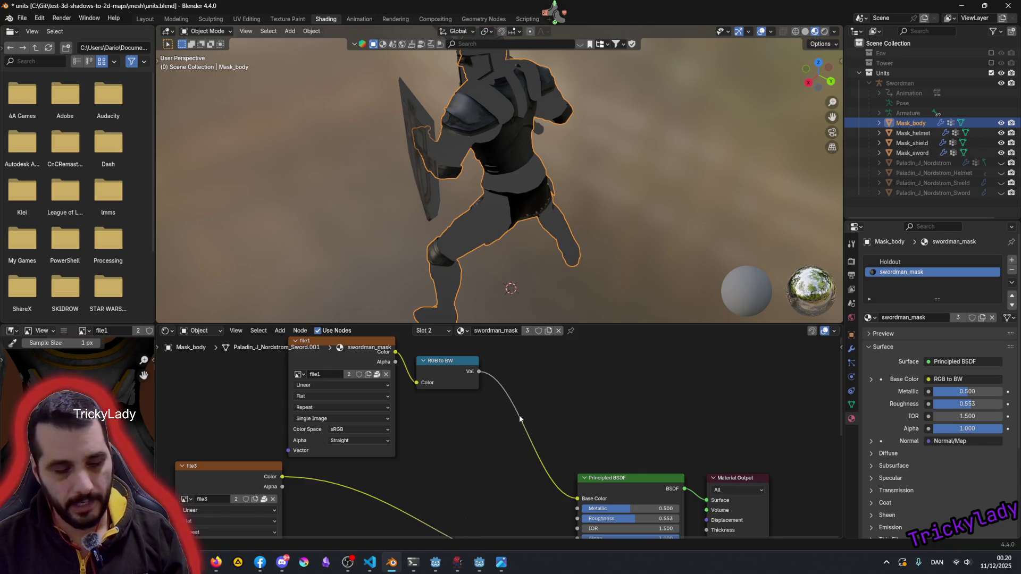
pyautogui.hotkey('shift', 'a')
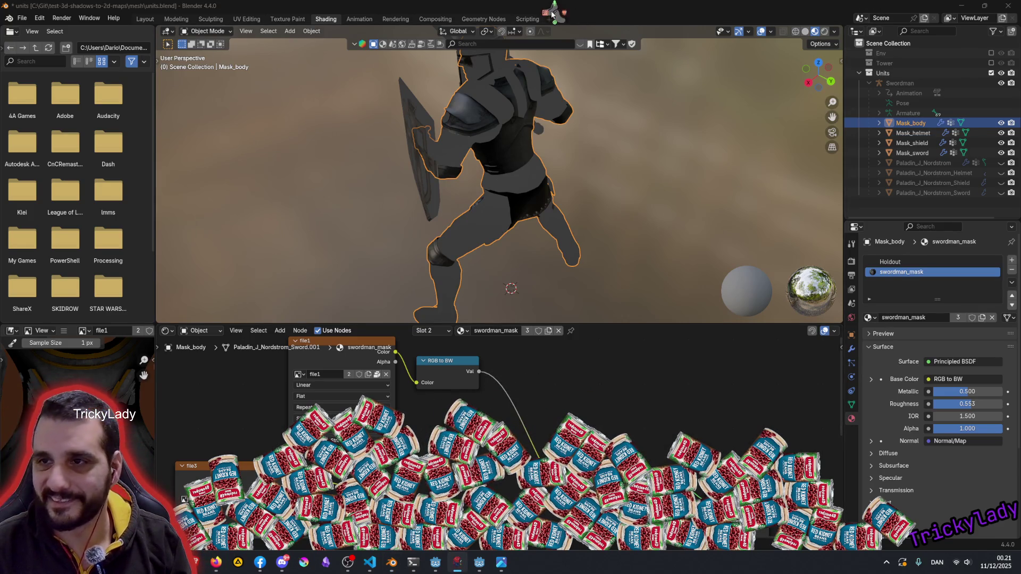
pyautogui.click(554, 14)
pyautogui.click(673, 15)
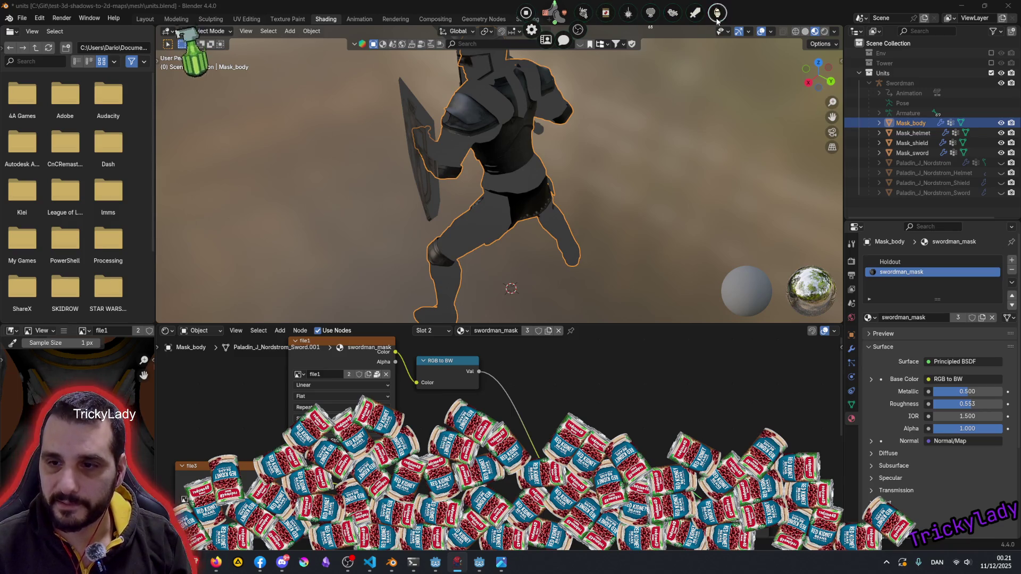
pyautogui.click(629, 14)
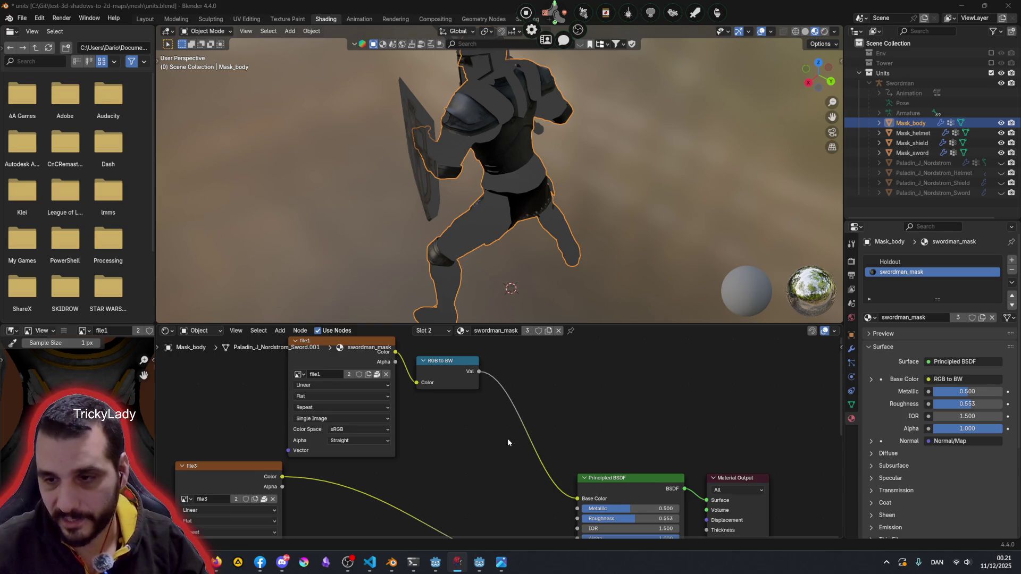
pyautogui.scroll(2, 507, 438)
pyautogui.moveTo(511, 421)
pyautogui.mouseDown(button='middle')
pyautogui.moveTo(466, 454)
pyautogui.moveTo(471, 377)
pyautogui.mouseUp(button='middle')
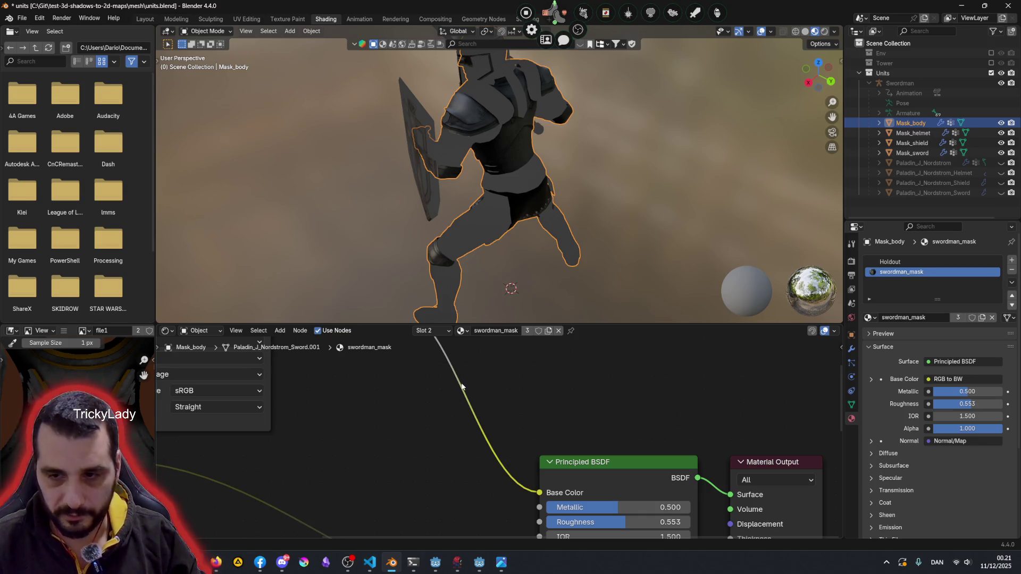
# Search 'color' and drop a Hue/Saturation/Value node onto the Base Color link
pyautogui.hotkey('shift', 'a')
pyautogui.click(461, 383)
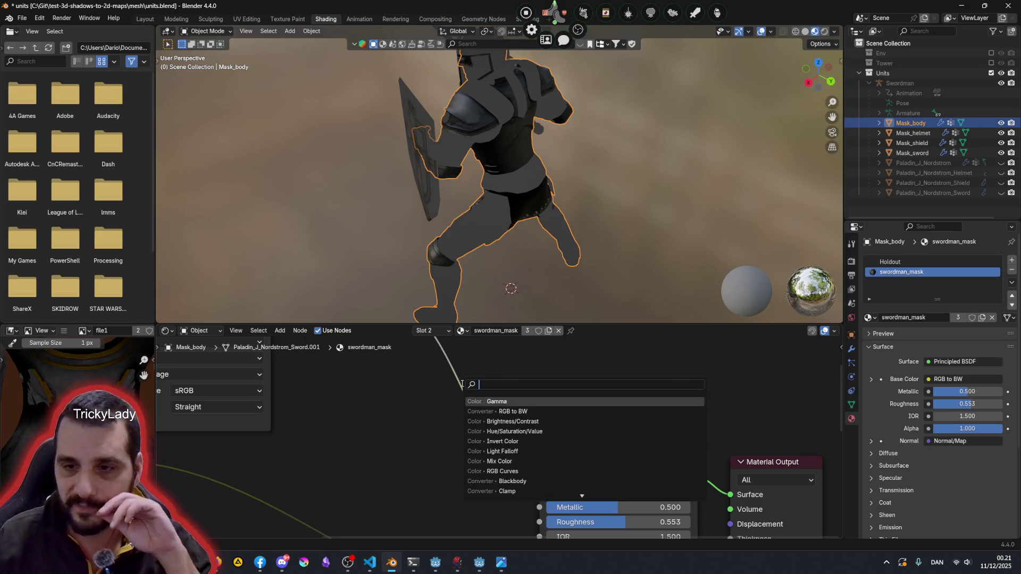
pyautogui.write('color')
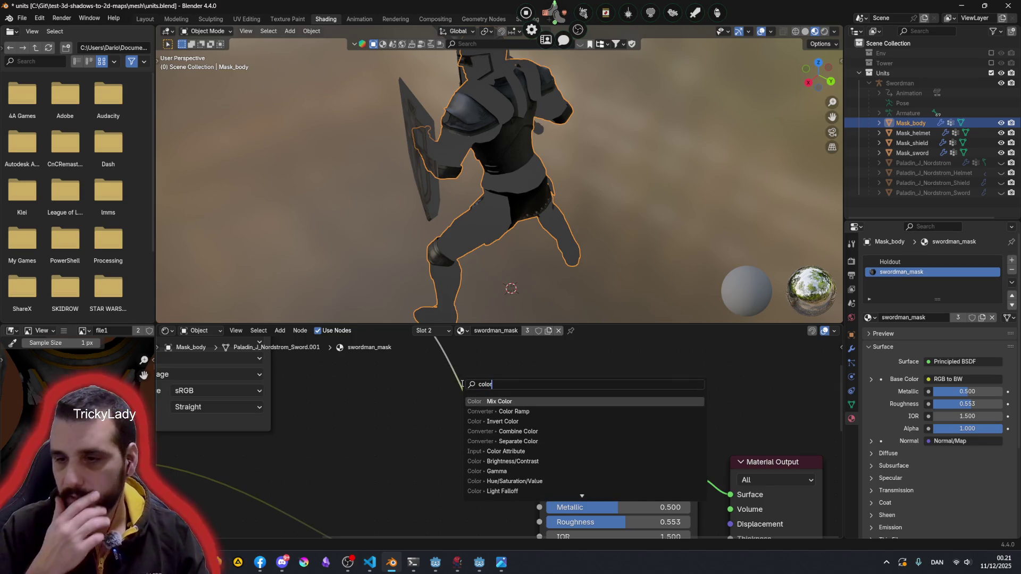
pyautogui.press('Down')
pyautogui.press('Down')
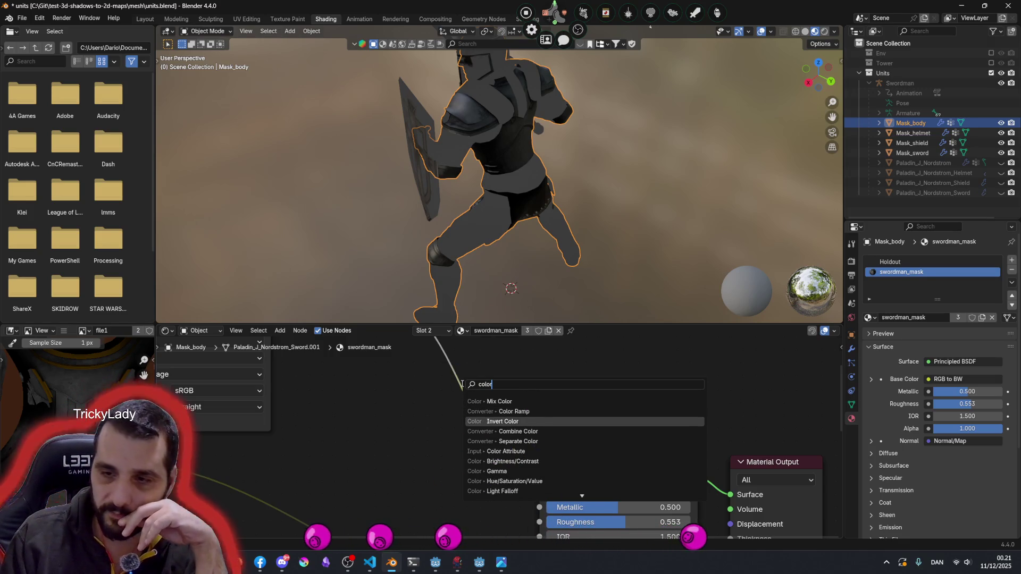
pyautogui.press('Down')
pyautogui.press('Down')
pyautogui.press('Down')
pyautogui.press('Down')
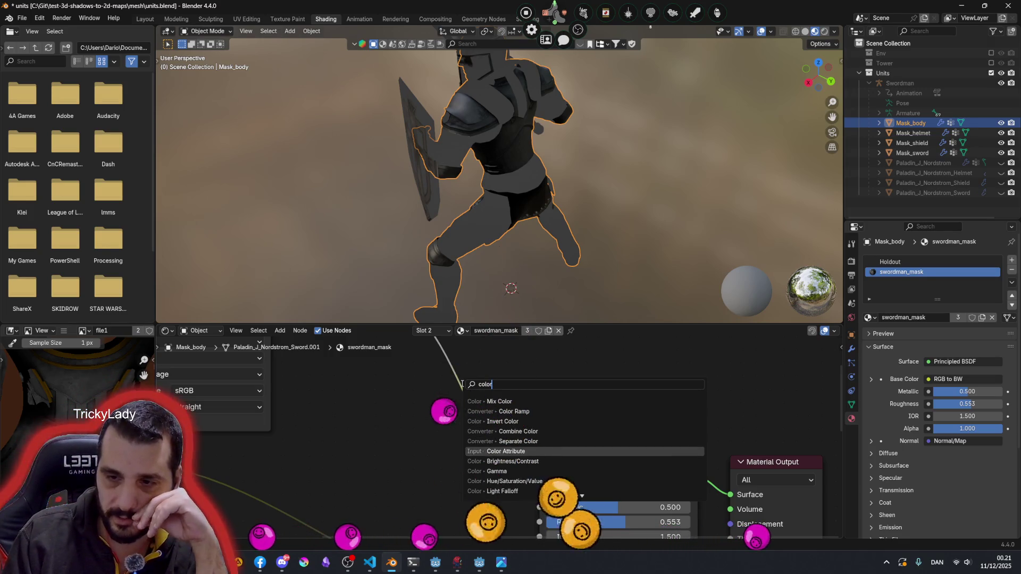
pyautogui.press('Down')
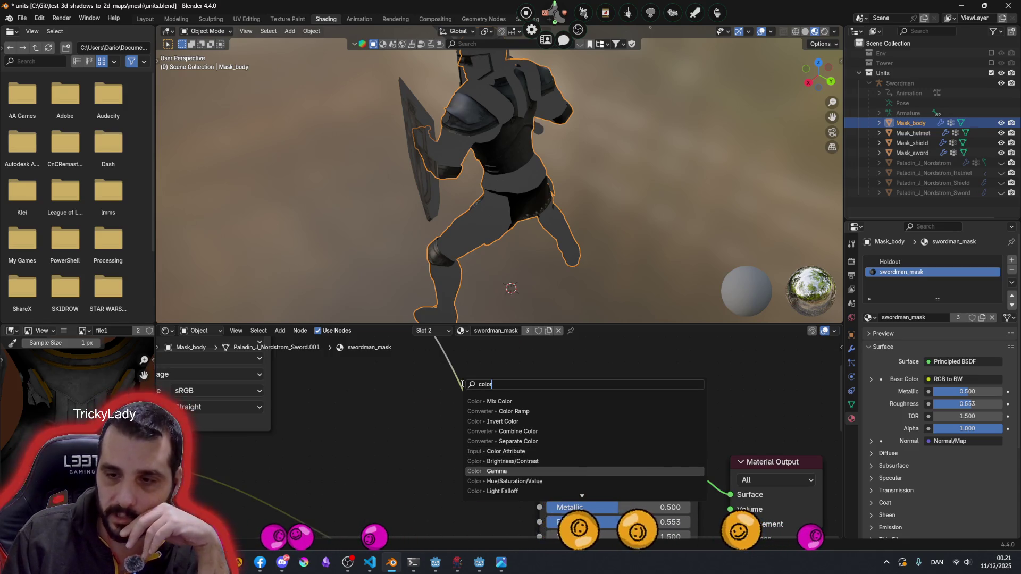
pyautogui.press('Down')
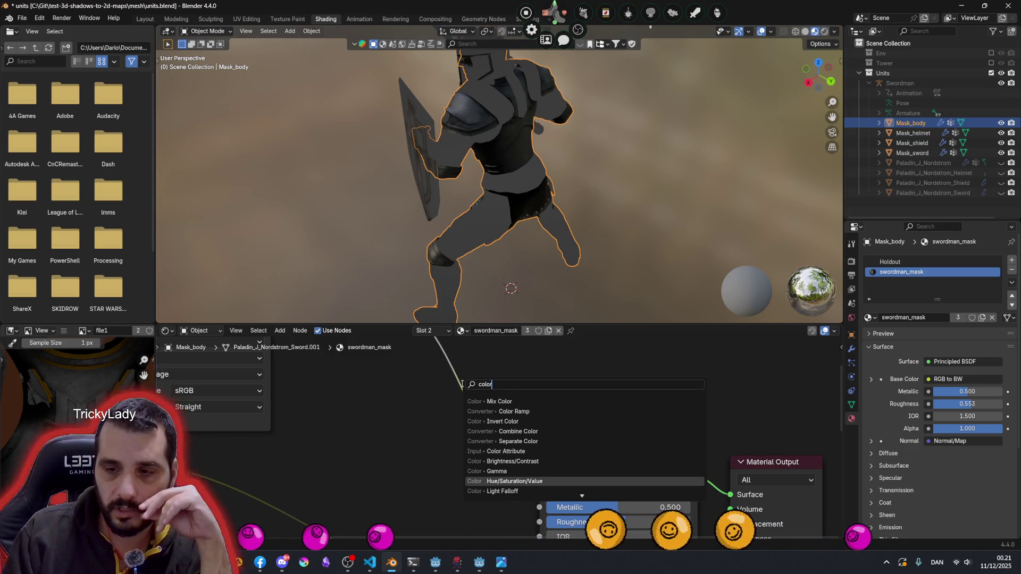
pyautogui.press('Return')
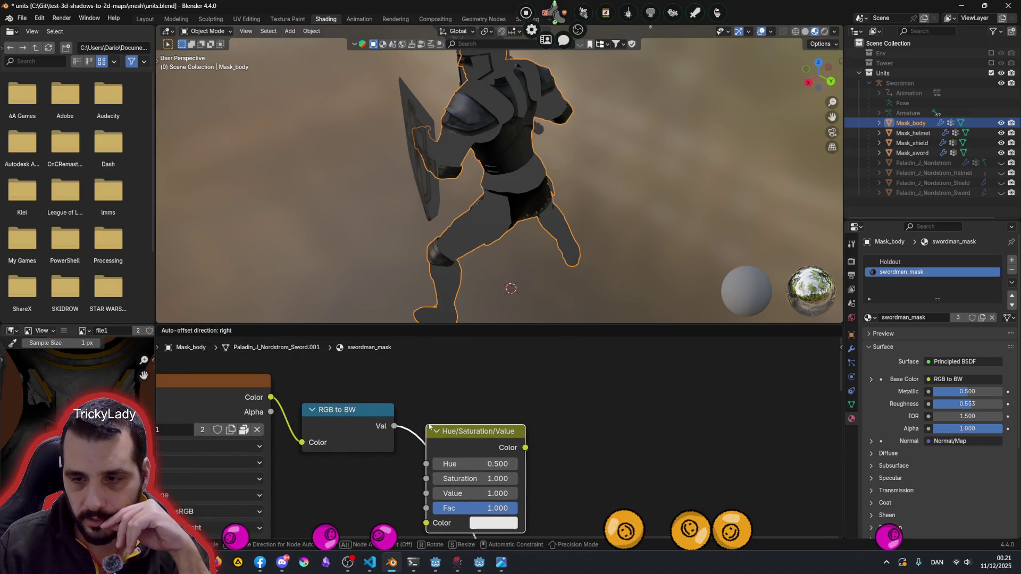
pyautogui.click(425, 424)
pyautogui.scroll(-2, 515, 435)
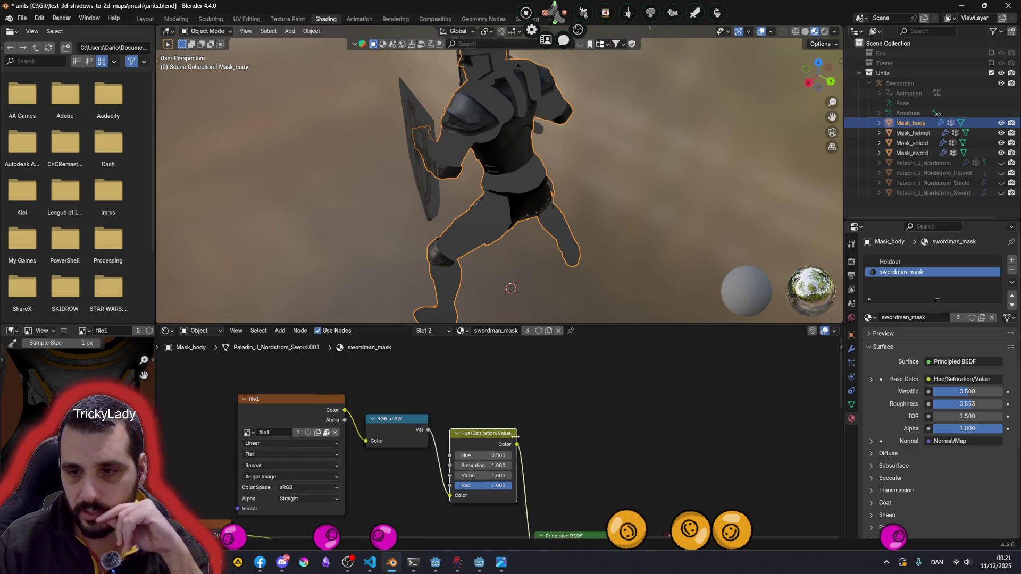
pyautogui.moveTo(508, 455); pyautogui.dragTo(458, 413, button='middle')
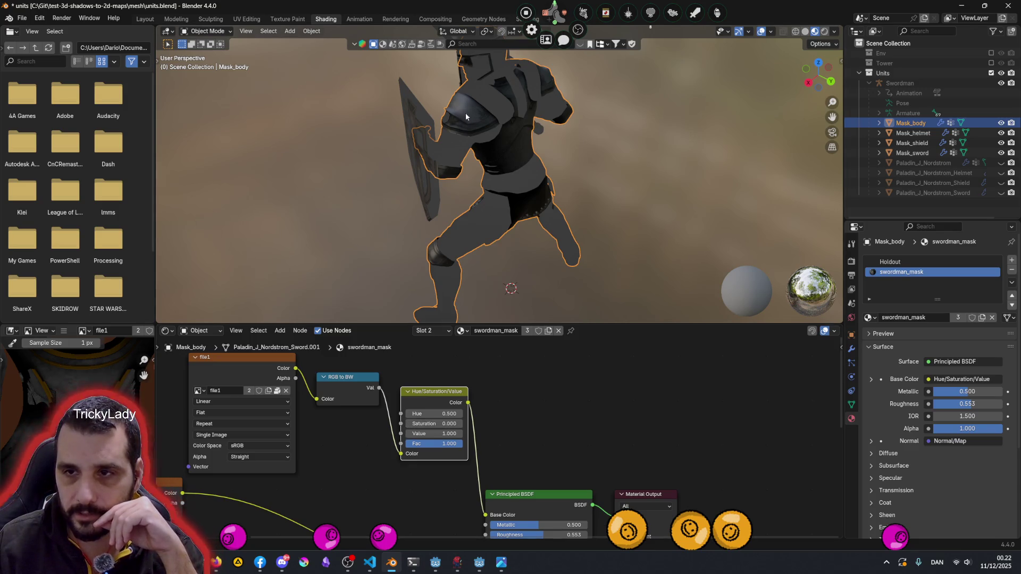
# Set Hue and Saturation to 0.000 and Value to 3.900, review the knight, then dissolve the node
pyautogui.moveTo(466, 110); pyautogui.dragTo(560, 113, button='middle')
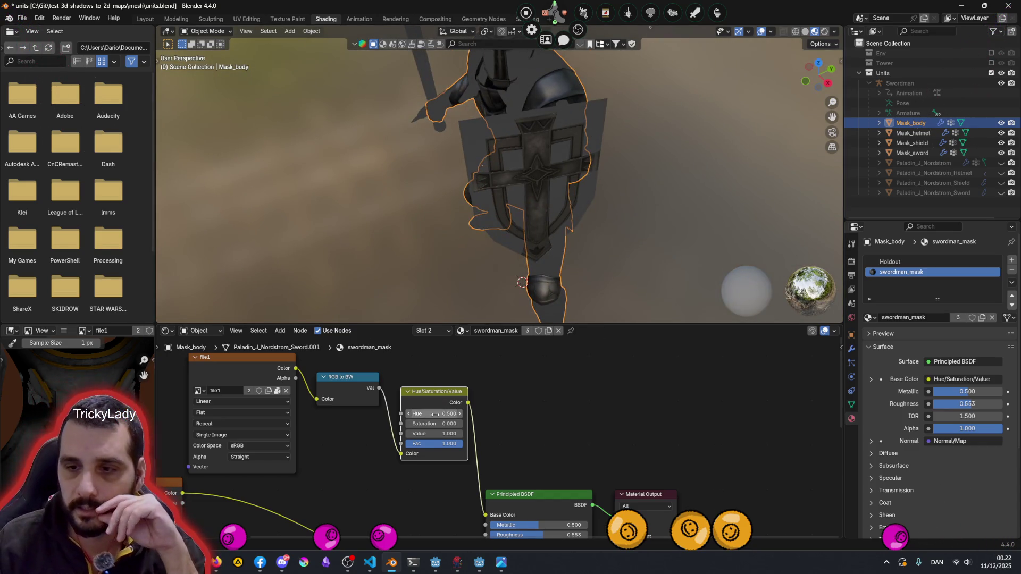
pyautogui.moveTo(434, 414); pyautogui.dragTo(463, 424)
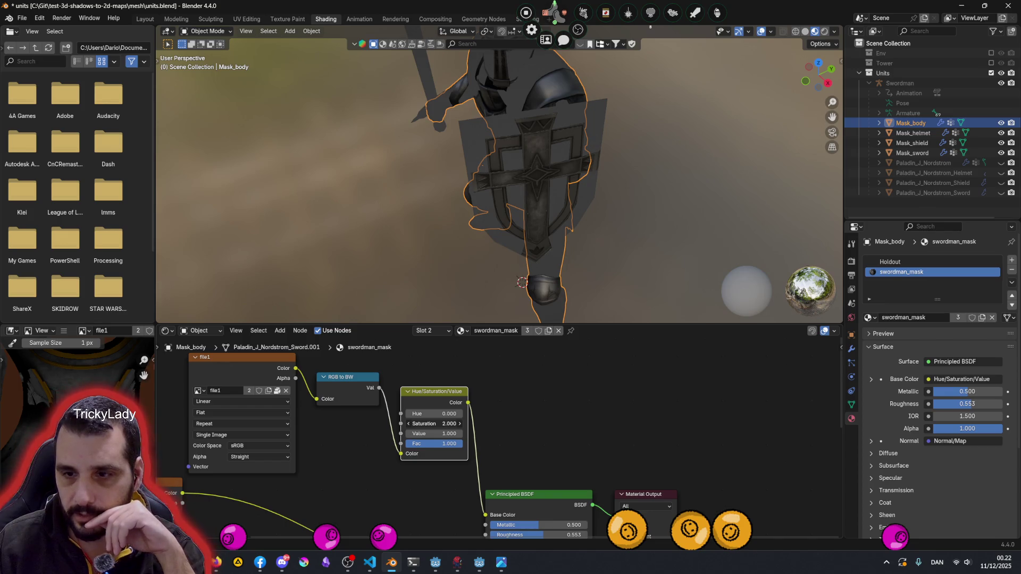
pyautogui.moveTo(434, 433)
pyautogui.mouseDown()
pyautogui.moveTo(453, 433)
pyautogui.moveTo(420, 434)
pyautogui.moveTo(463, 433)
pyautogui.mouseUp()
pyautogui.moveTo(637, 233)
pyautogui.mouseDown(button='middle')
pyautogui.moveTo(510, 210)
pyautogui.moveTo(458, 180)
pyautogui.moveTo(305, 218)
pyautogui.moveTo(506, 245)
pyautogui.mouseUp(button='middle')
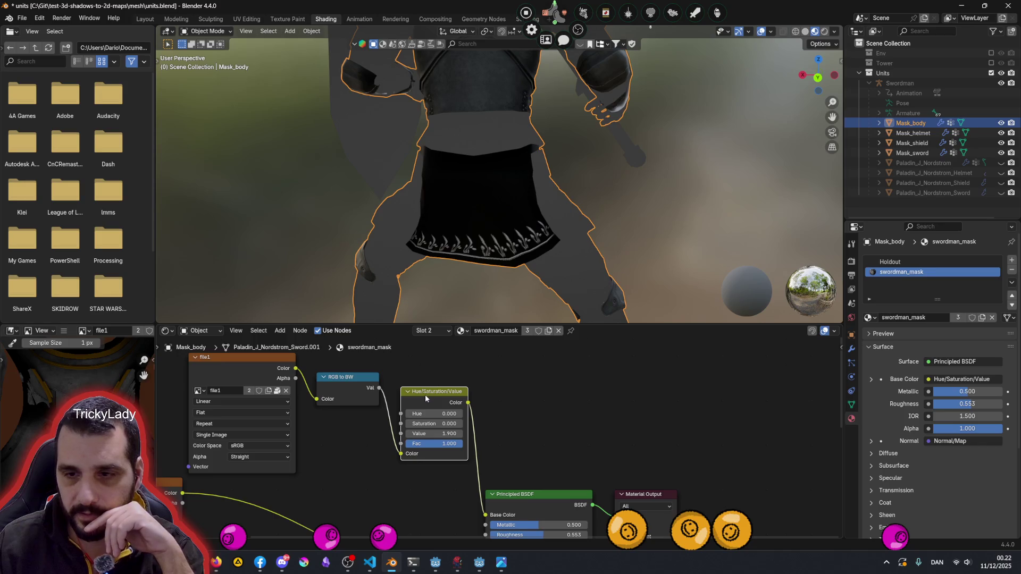
pyautogui.rightClick(429, 394)
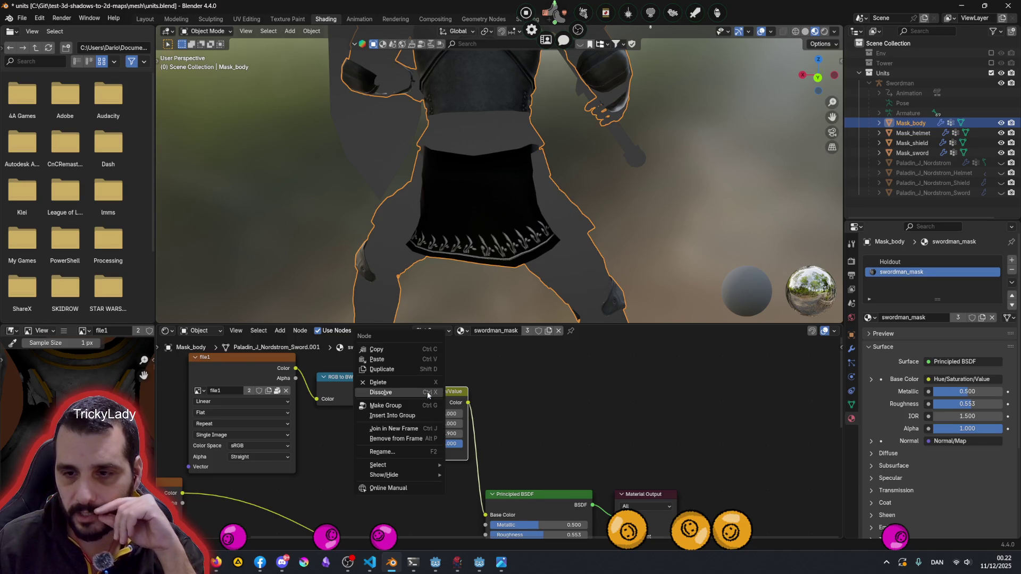
pyautogui.click(429, 395)
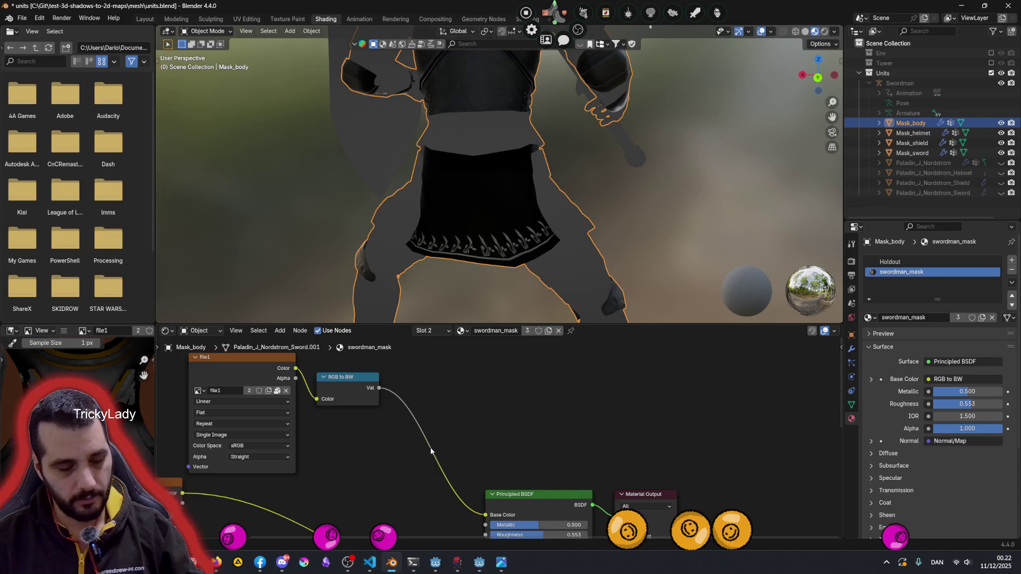
# Search 'gamma' and place a Gamma node between RGB to BW and Base Color
pyautogui.hotkey('shift', 'a')
pyautogui.moveTo(431, 449)
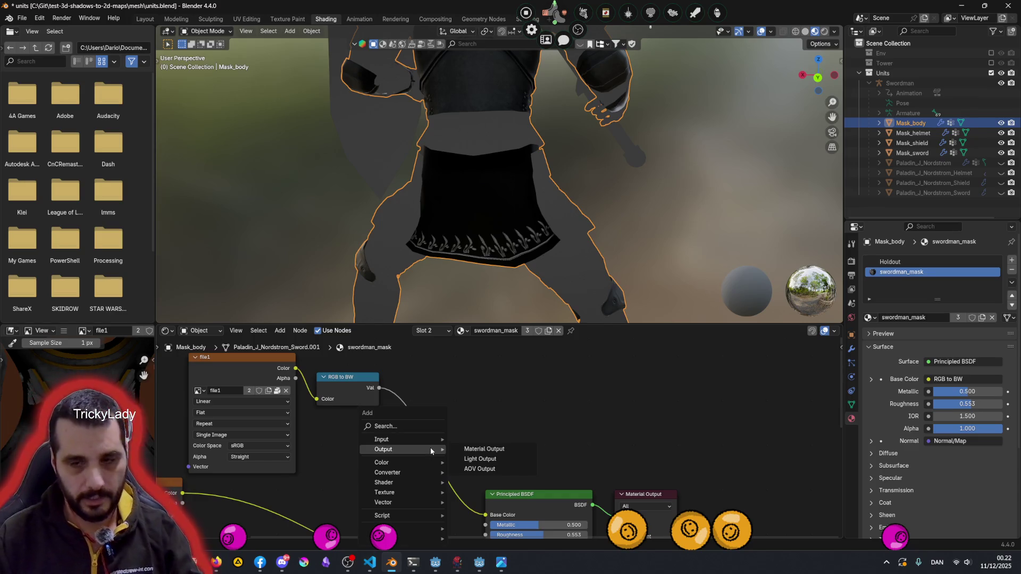
pyautogui.click(386, 427)
pyautogui.write('ga')
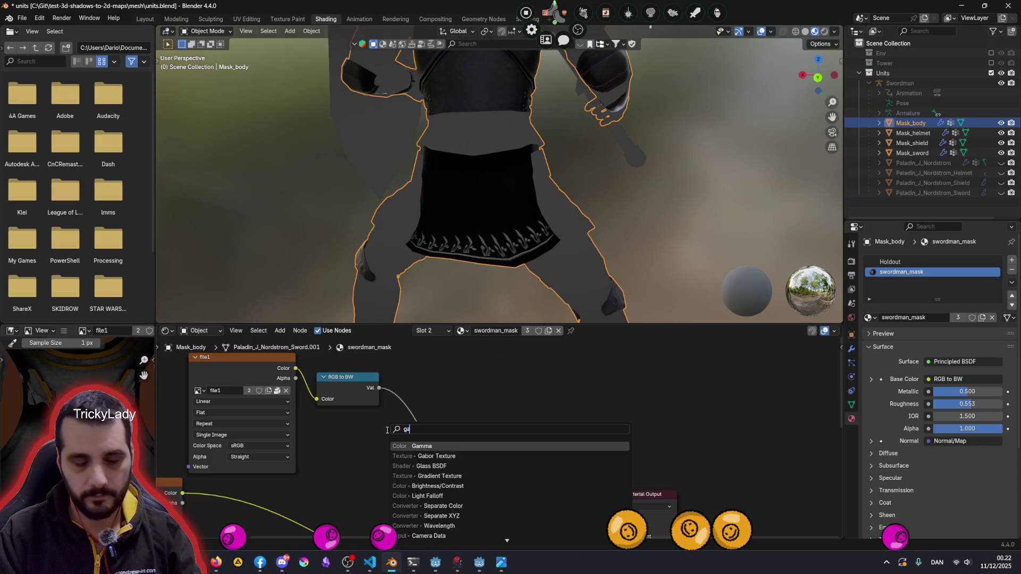
pyautogui.write('mma')
pyautogui.press('Return')
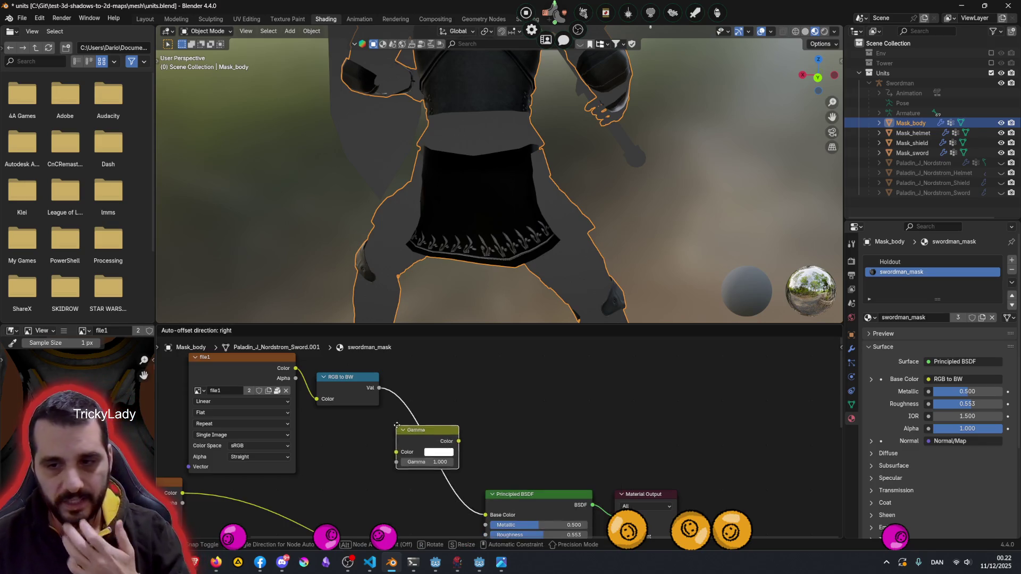
pyautogui.click(398, 431)
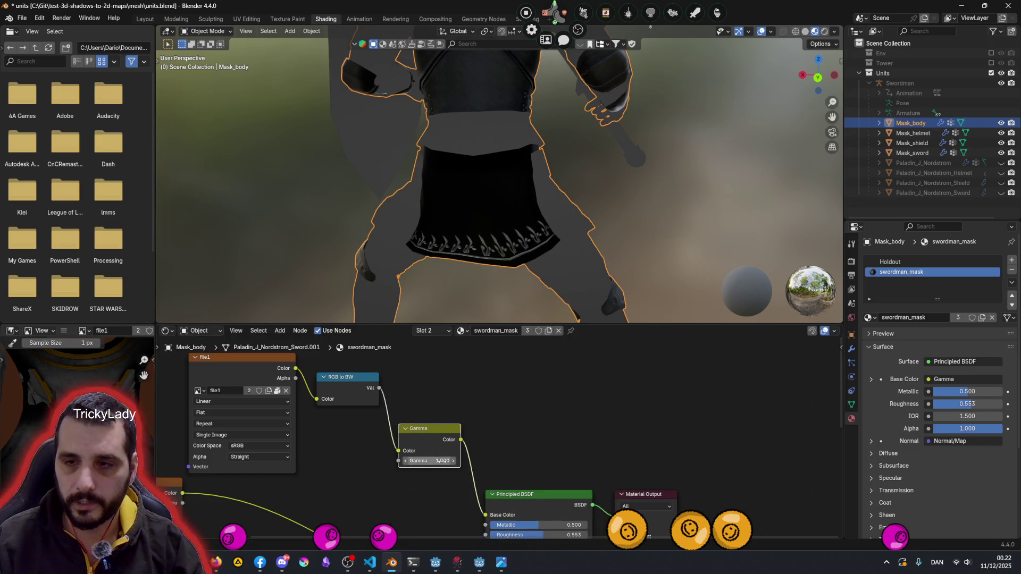
# Lower the Gamma value through 0.290 to 0.270, checking the knight's shading
pyautogui.moveTo(430, 460)
pyautogui.mouseDown()
pyautogui.moveTo(414, 460)
pyautogui.moveTo(447, 460)
pyautogui.moveTo(417, 460)
pyautogui.mouseUp()
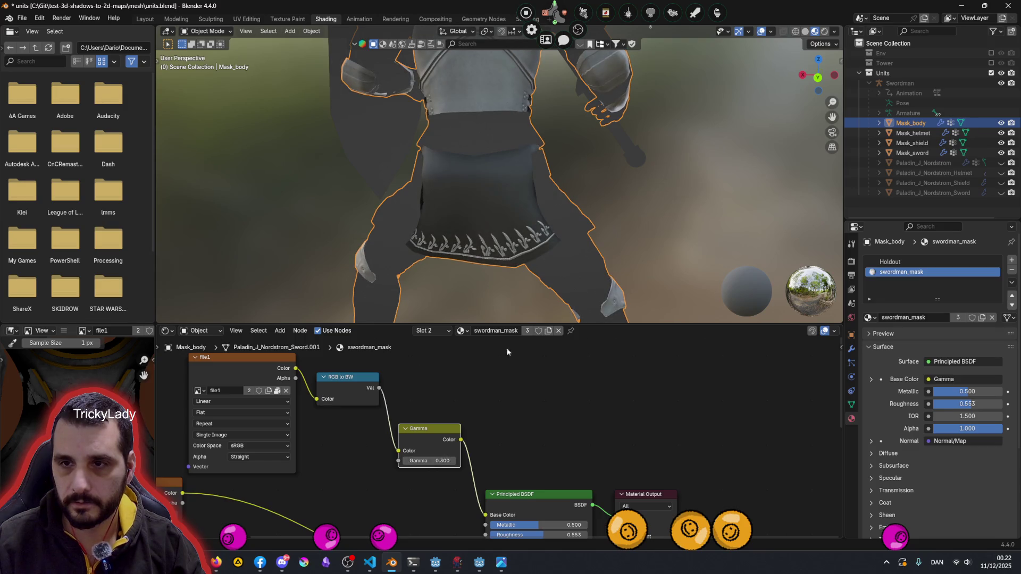
pyautogui.scroll(-2, 524, 199)
pyautogui.moveTo(525, 210)
pyautogui.mouseDown(button='middle')
pyautogui.moveTo(515, 211)
pyautogui.moveTo(679, 210)
pyautogui.moveTo(538, 173)
pyautogui.moveTo(561, 174)
pyautogui.moveTo(486, 237)
pyautogui.moveTo(499, 210)
pyautogui.mouseUp(button='middle')
pyautogui.scroll(-2, 589, 182)
pyautogui.scroll(4, 486, 237)
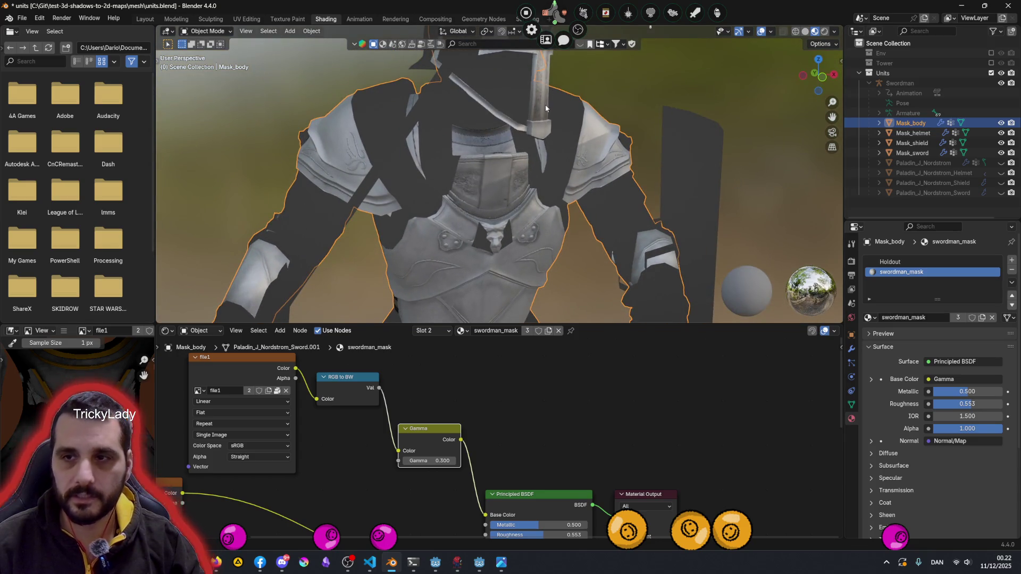
pyautogui.scroll(-6, 546, 109)
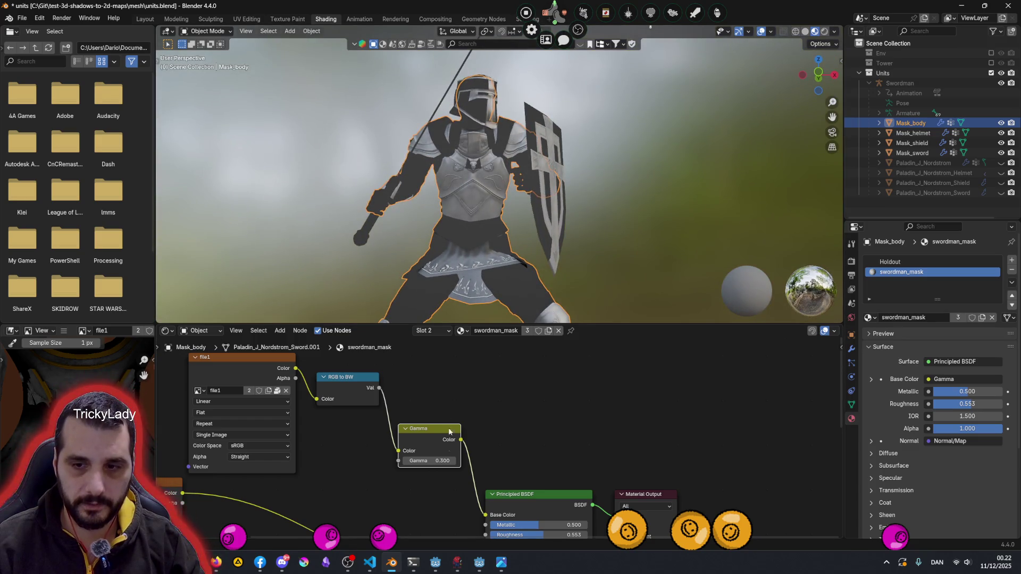
pyautogui.moveTo(429, 460); pyautogui.dragTo(416, 460)
pyautogui.moveTo(478, 234); pyautogui.dragTo(560, 152, button='middle')
pyautogui.click(563, 153)
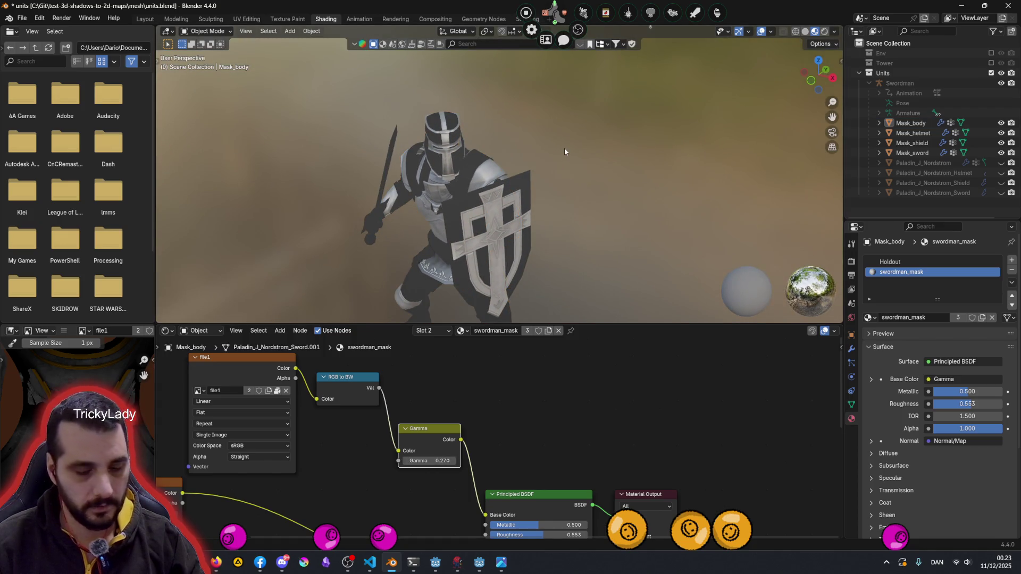
# Save the blend file and show the Layout workspace's camera view with the character centred
pyautogui.hotkey('ctrl', 's')
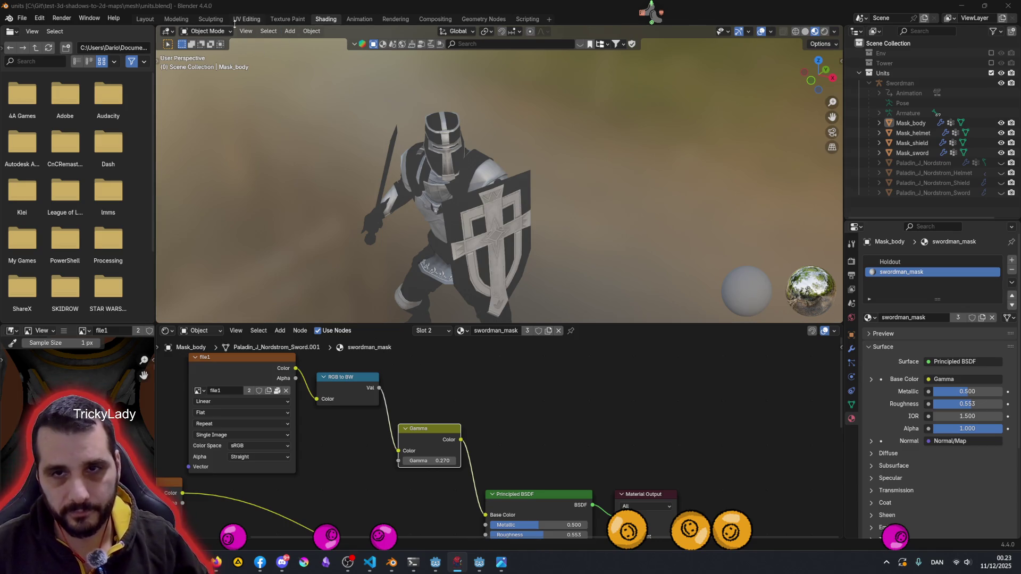
pyautogui.click(144, 19)
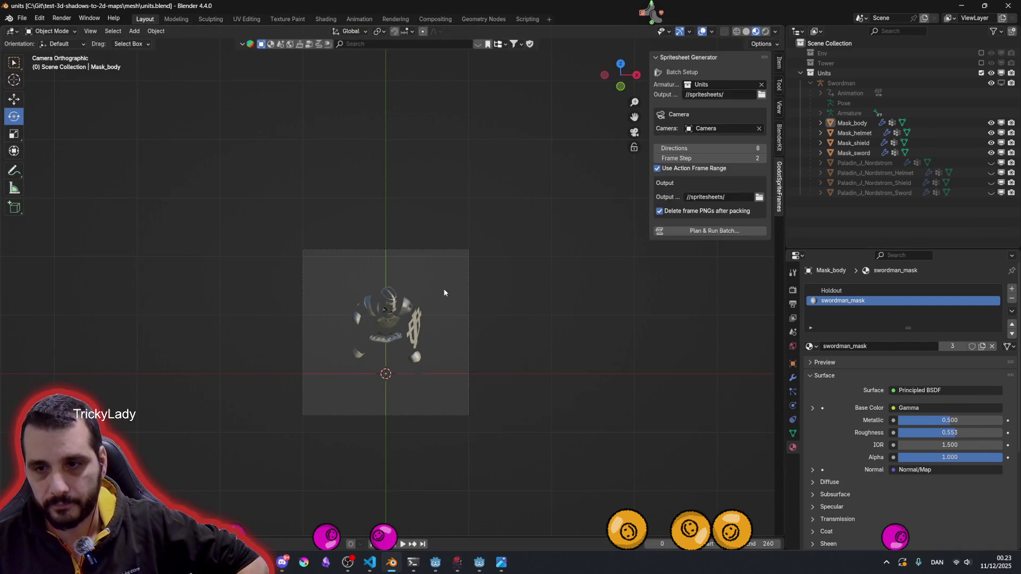
pyautogui.scroll(5, 393, 330)
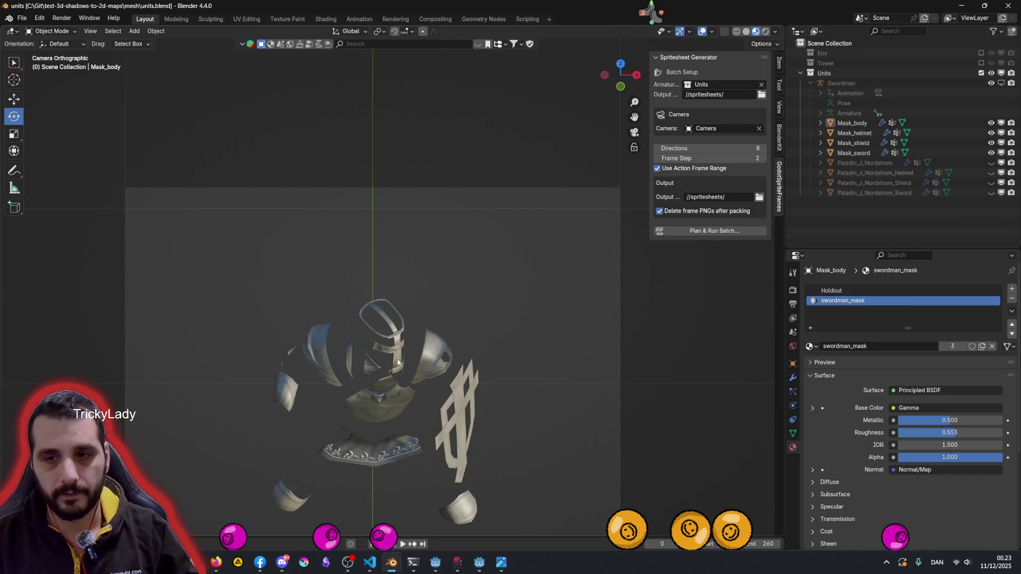
pyautogui.keyDown('shift'); pyautogui.moveTo(398, 359); pyautogui.dragTo(422, 200, button='middle'); pyautogui.keyUp('shift')
pyautogui.scroll(-2, 444, 271)
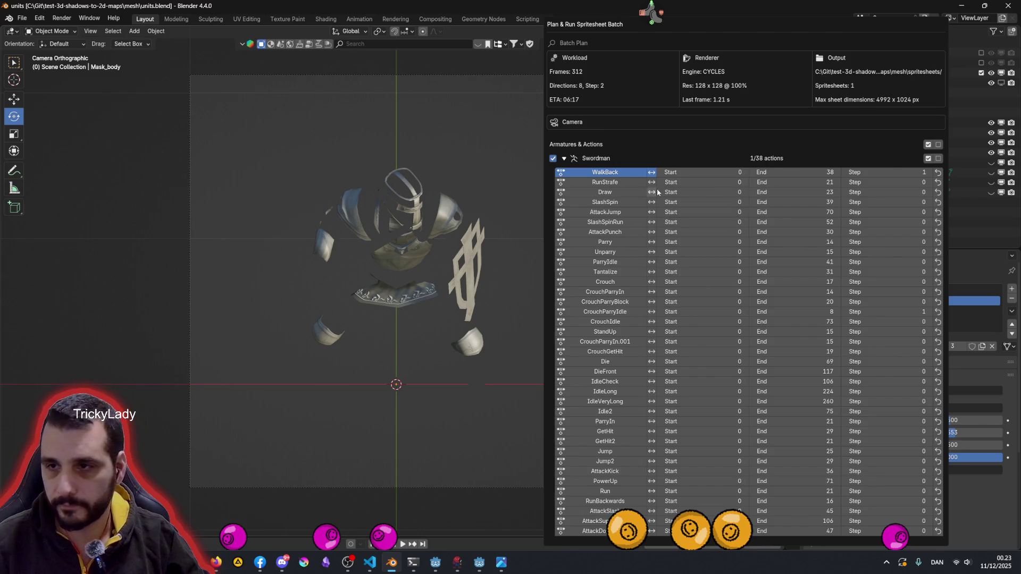
# Start the 312-frame spritesheet batch render from the plan dialog
pyautogui.scroll(-1, 794, 402)
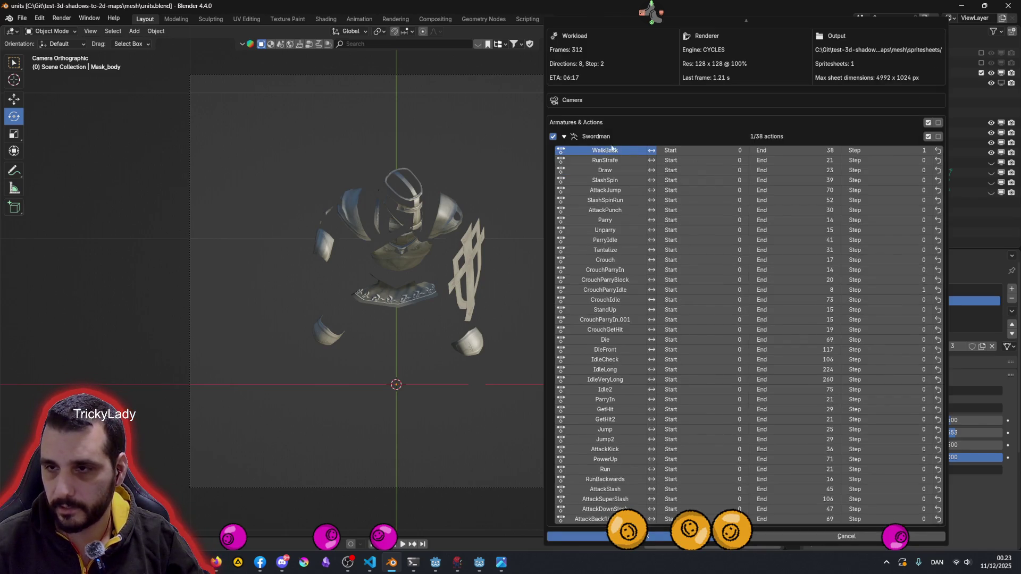
pyautogui.click(564, 137)
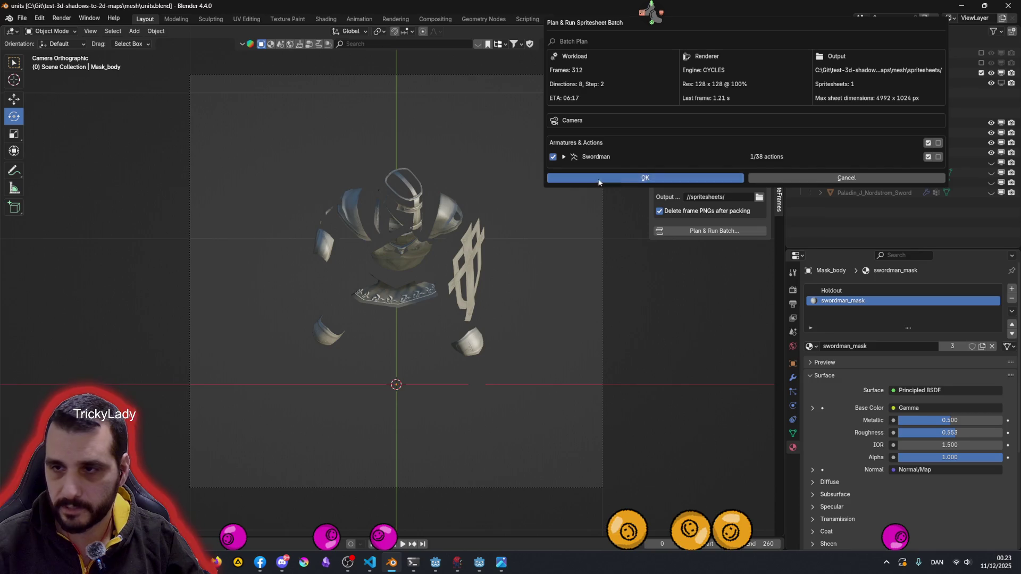
pyautogui.click(599, 178)
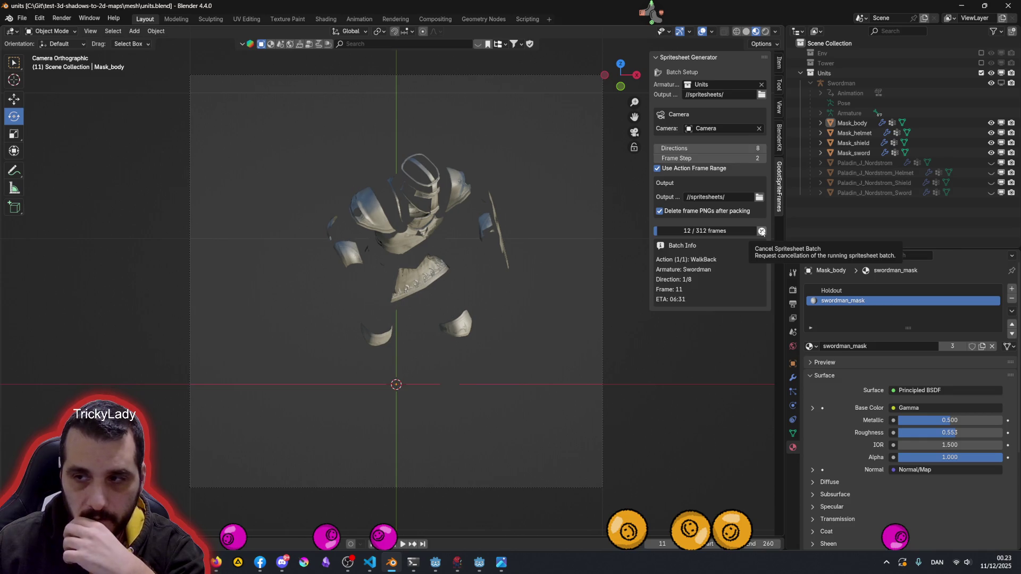
# Cancel the batch after 12 frames and select the Swordman armature
pyautogui.click(762, 231)
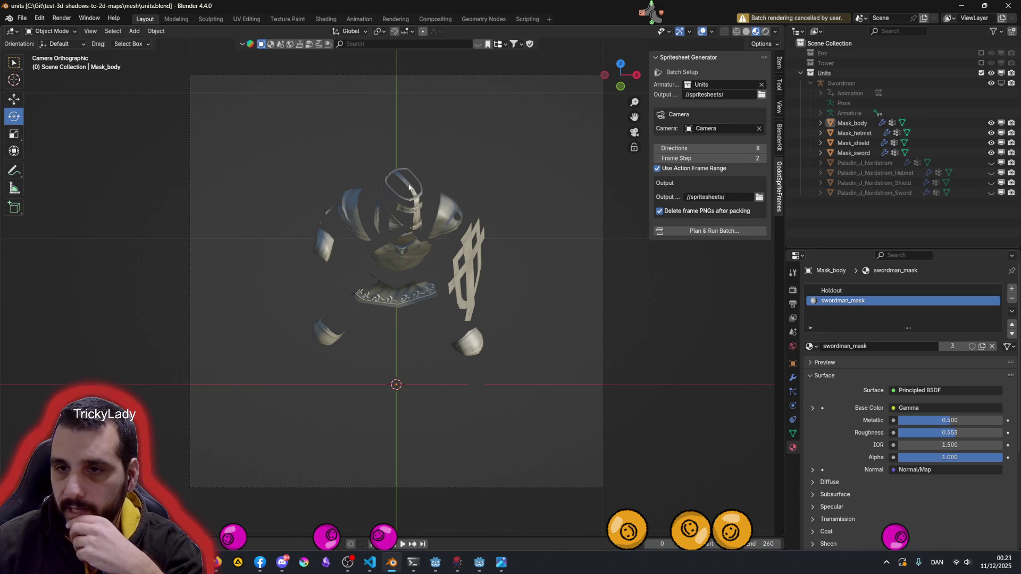
pyautogui.click(851, 123)
pyautogui.click(841, 83)
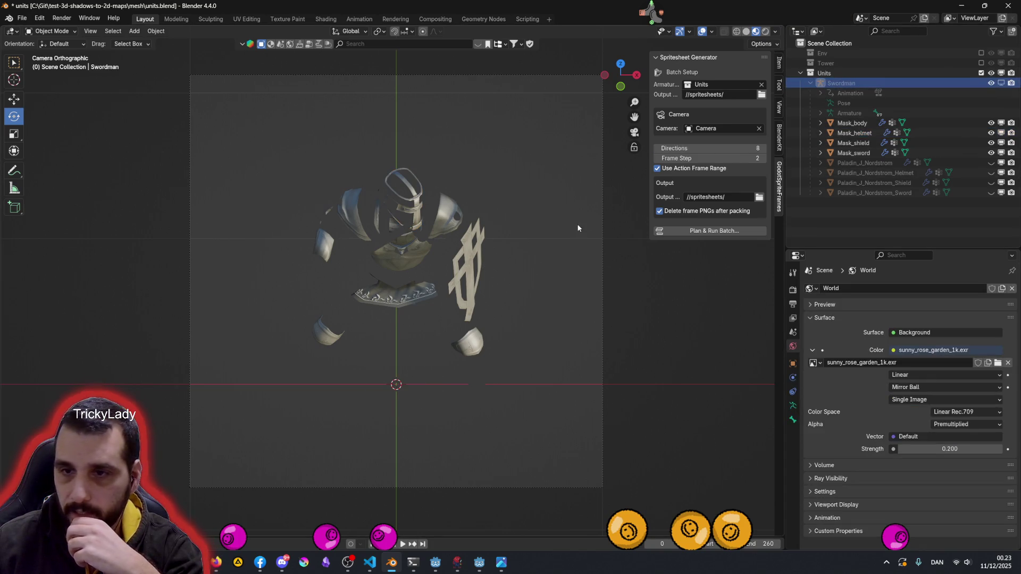
# Set the Swordman's Z rotation to 0° in the sidebar Item tab
pyautogui.click(779, 63)
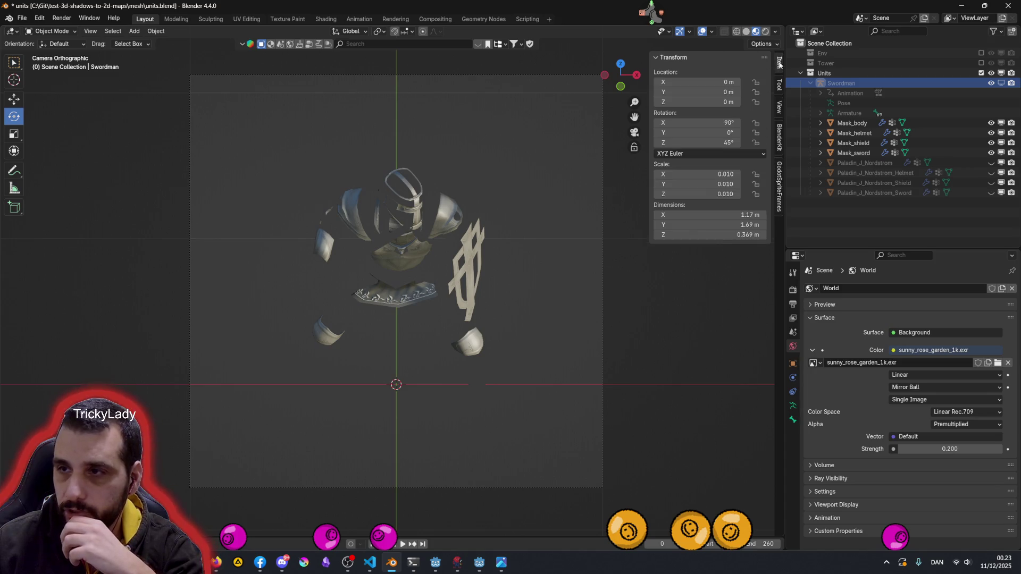
pyautogui.click(728, 142)
pyautogui.write('0')
pyautogui.press('Return')
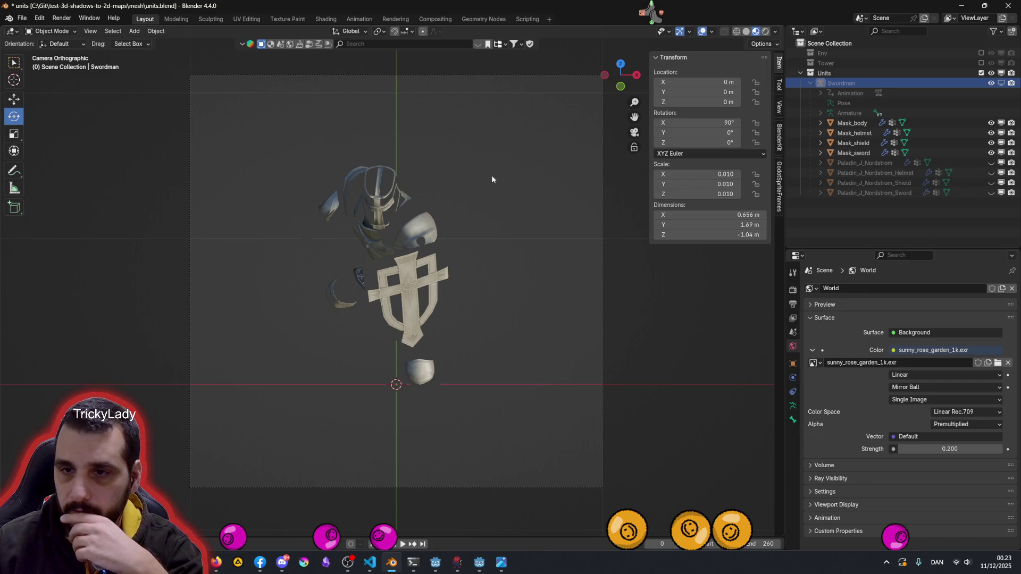
# Return to the spritesheet generator settings and reopen the batch render plan
pyautogui.scroll(-1, 407, 260)
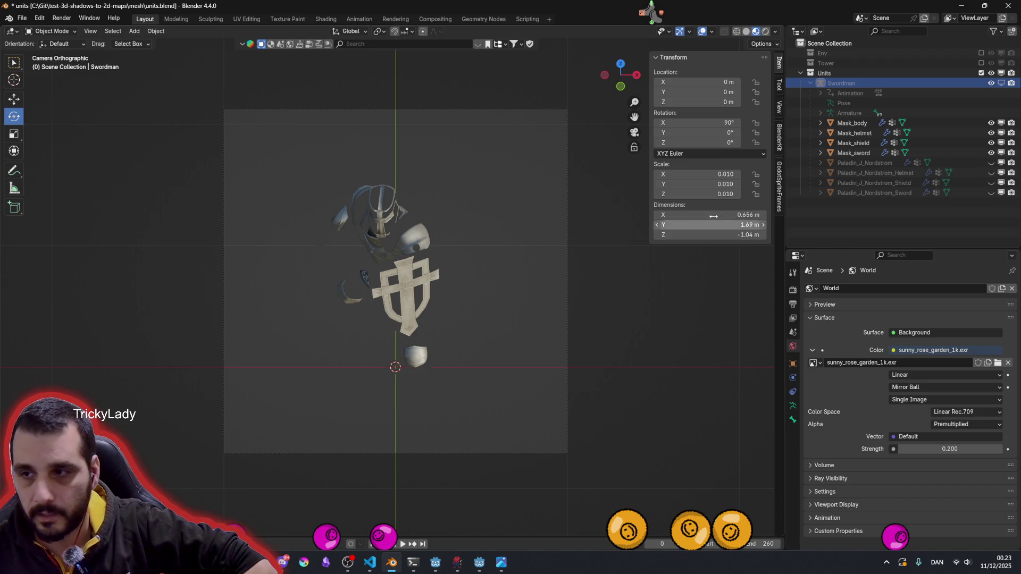
pyautogui.click(779, 187)
pyautogui.click(688, 232)
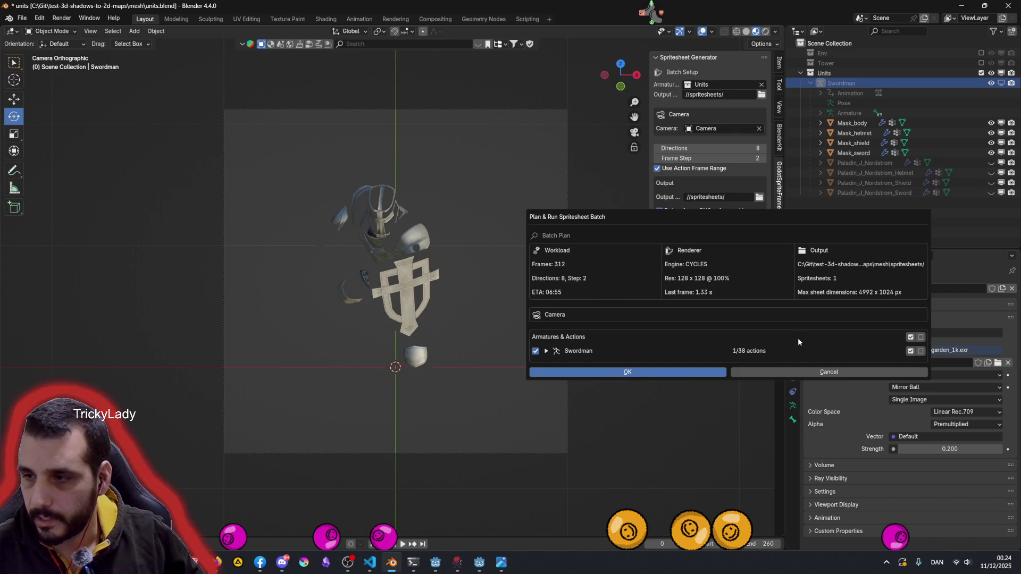
# Review the Swordman action list and run the 312-frame batch across 8 directions
pyautogui.click(546, 351)
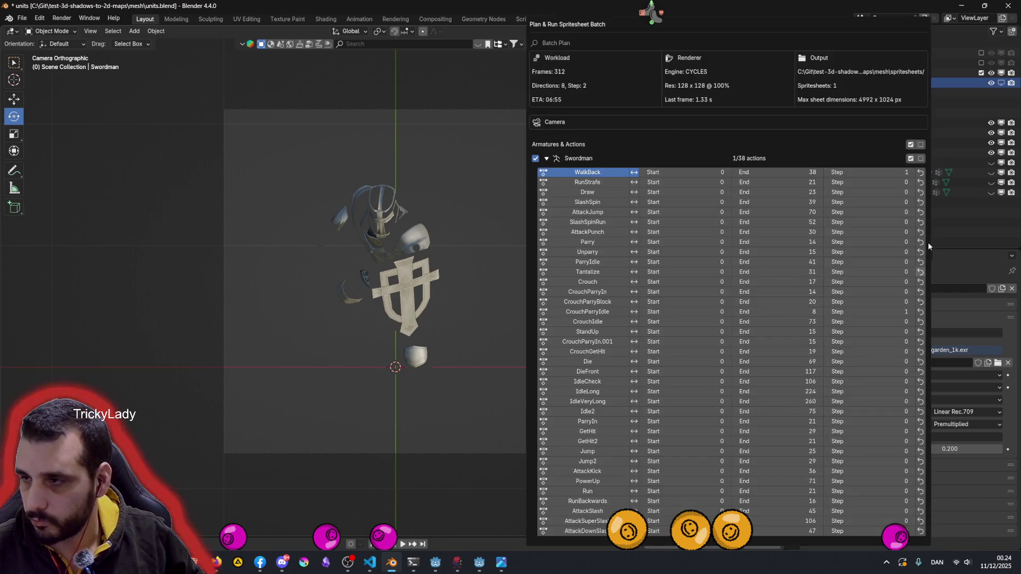
pyautogui.click(546, 158)
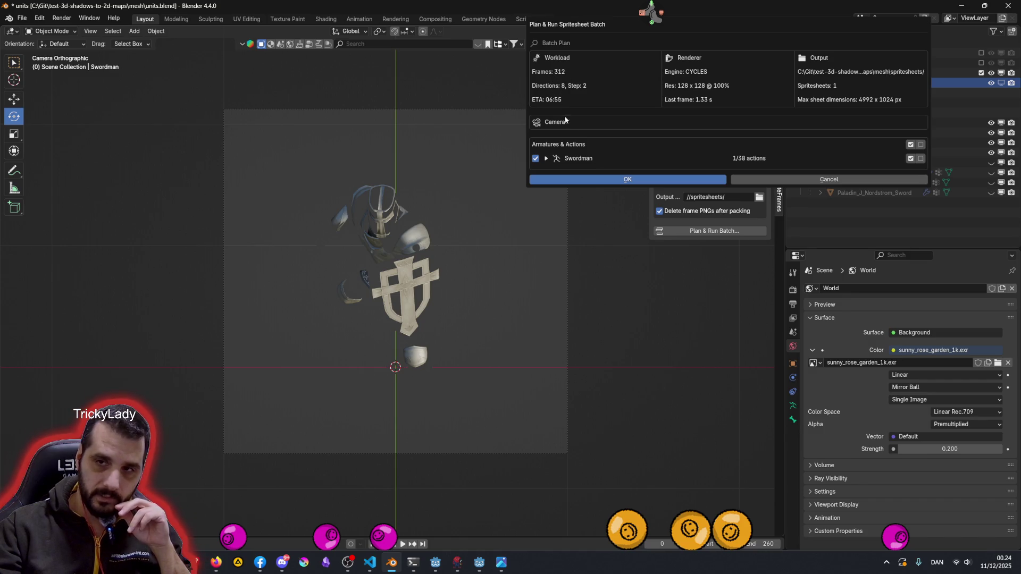
pyautogui.click(585, 178)
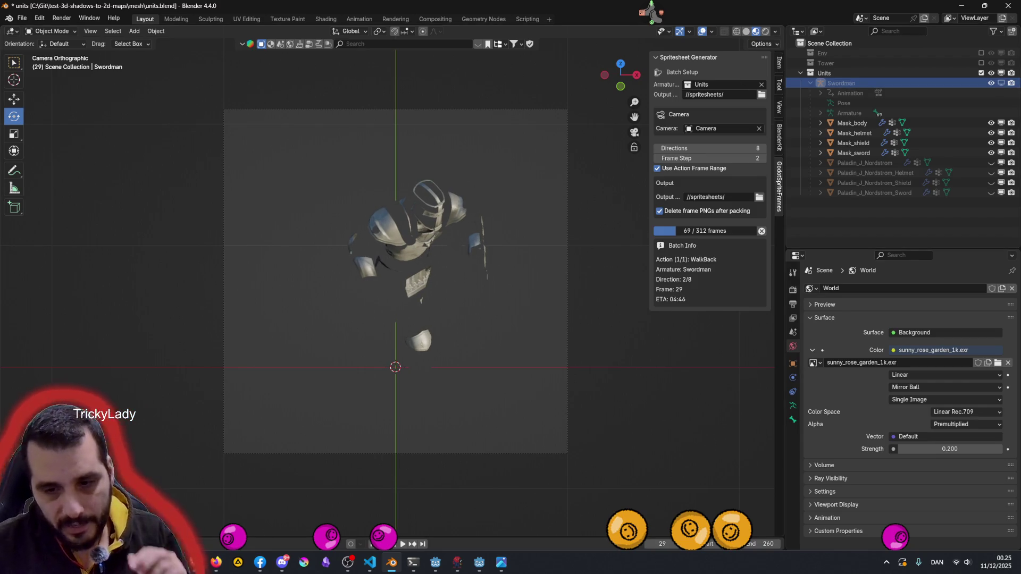
# Bring up the spritesheets folder and open Swordman_WalkBack_dir00_frame0000.png
pyautogui.moveTo(216, 562)
pyautogui.moveTo(244, 515)
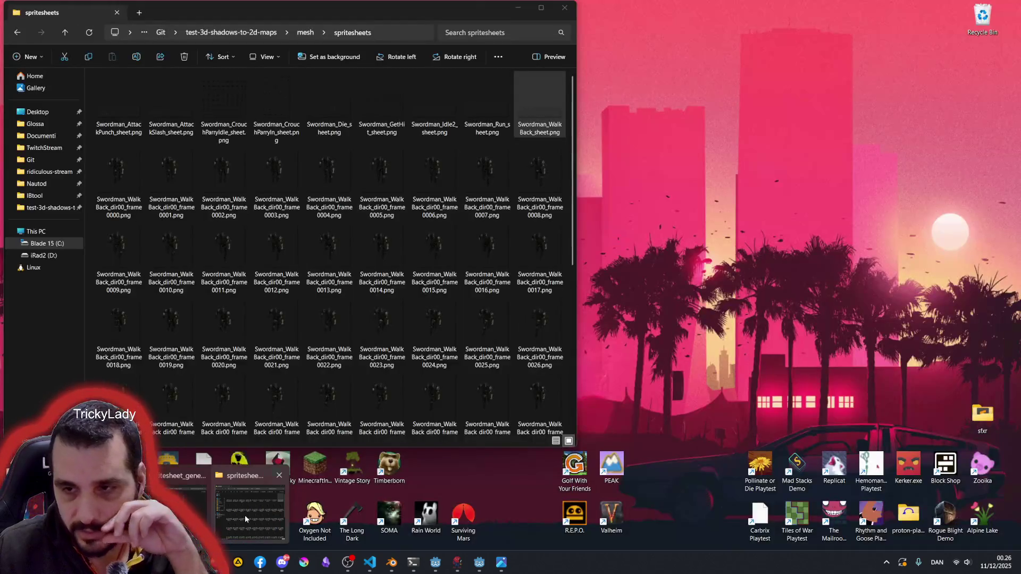
pyautogui.click(244, 515)
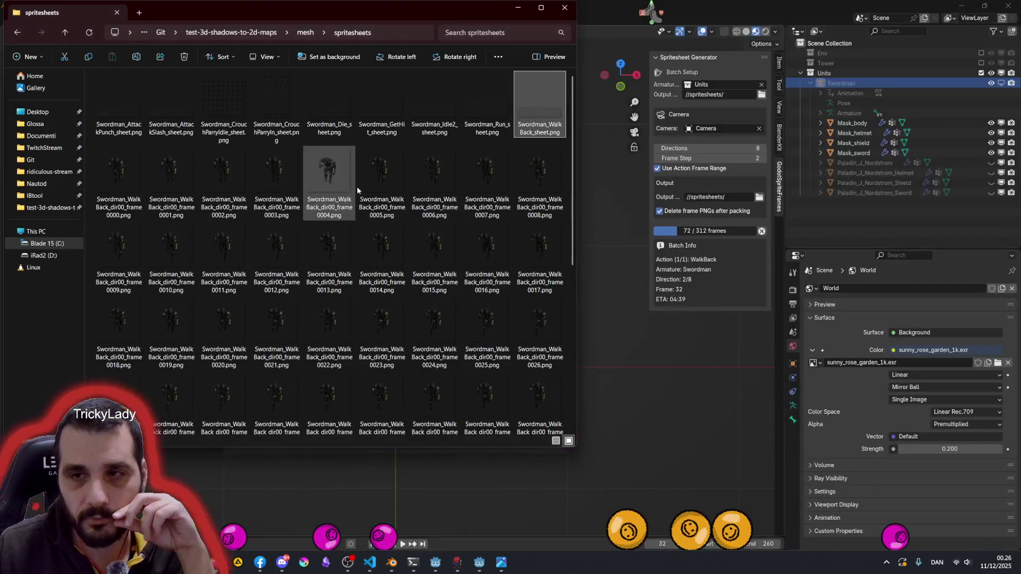
pyautogui.click(120, 183)
pyautogui.moveTo(122, 178)
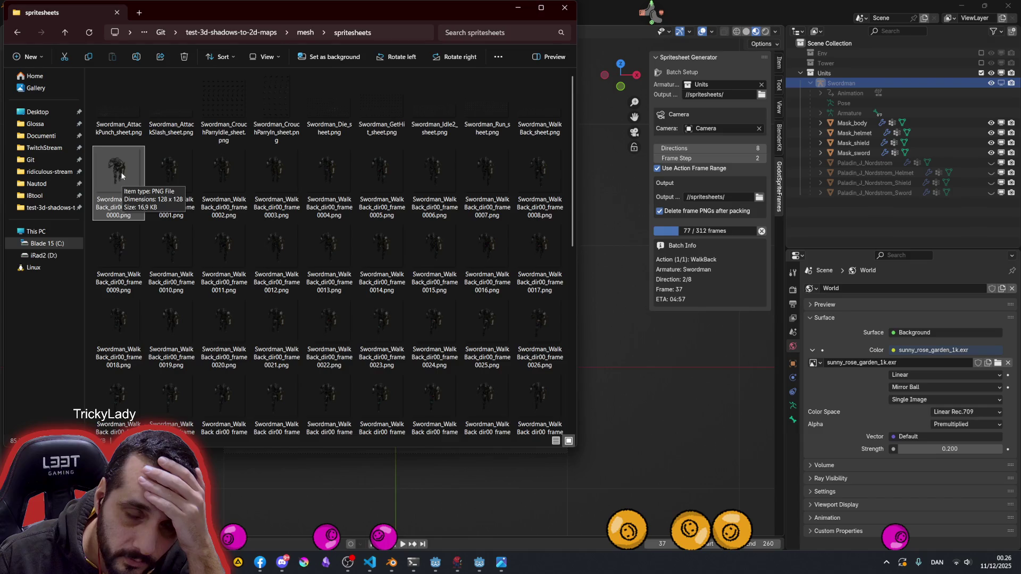
pyautogui.doubleClick(122, 176)
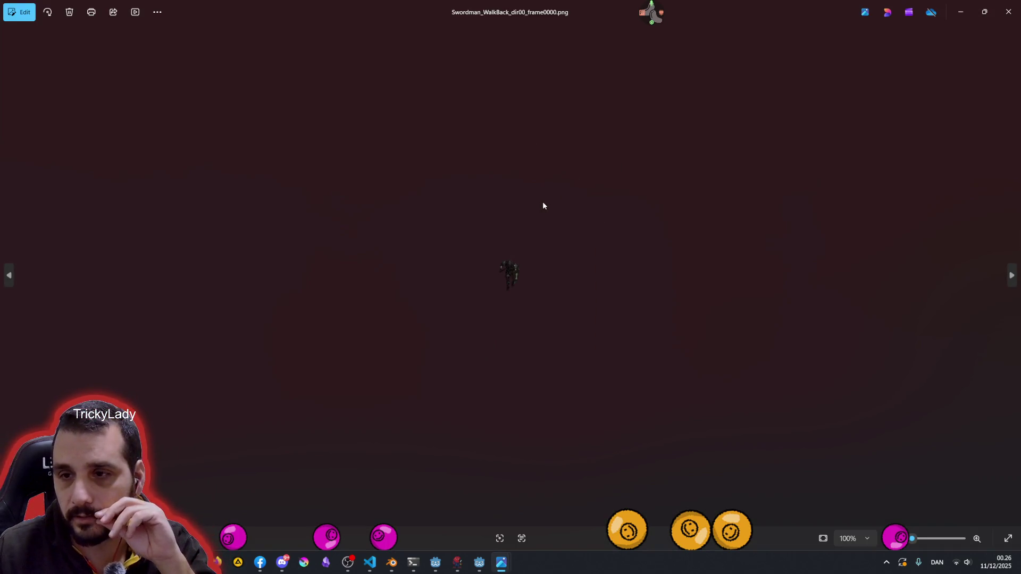
# Zoom the rendered frame to 800%, then close the image viewer and the spritesheets folder
pyautogui.scroll(5, 518, 271)
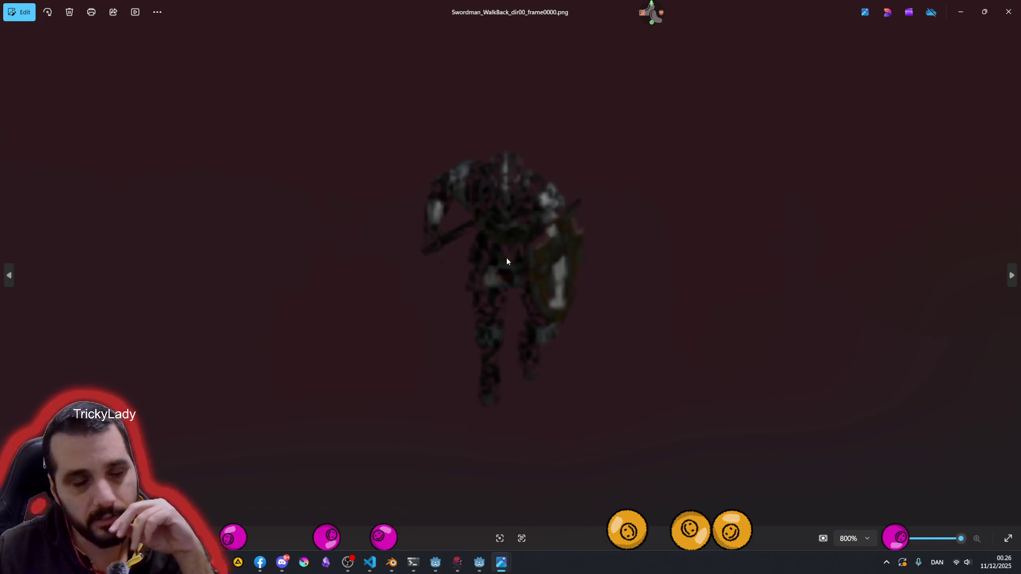
pyautogui.click(1008, 12)
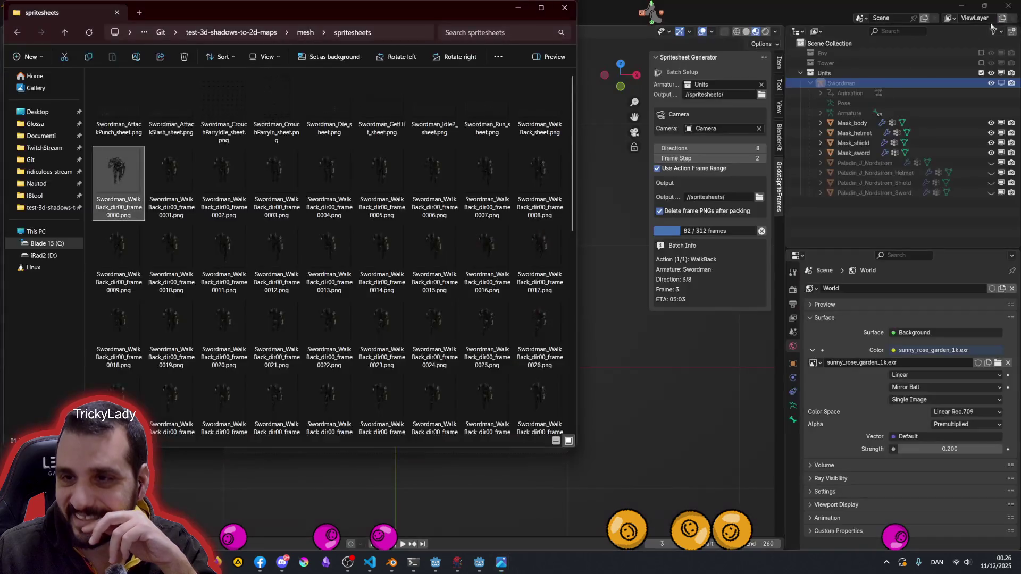
pyautogui.click(569, 12)
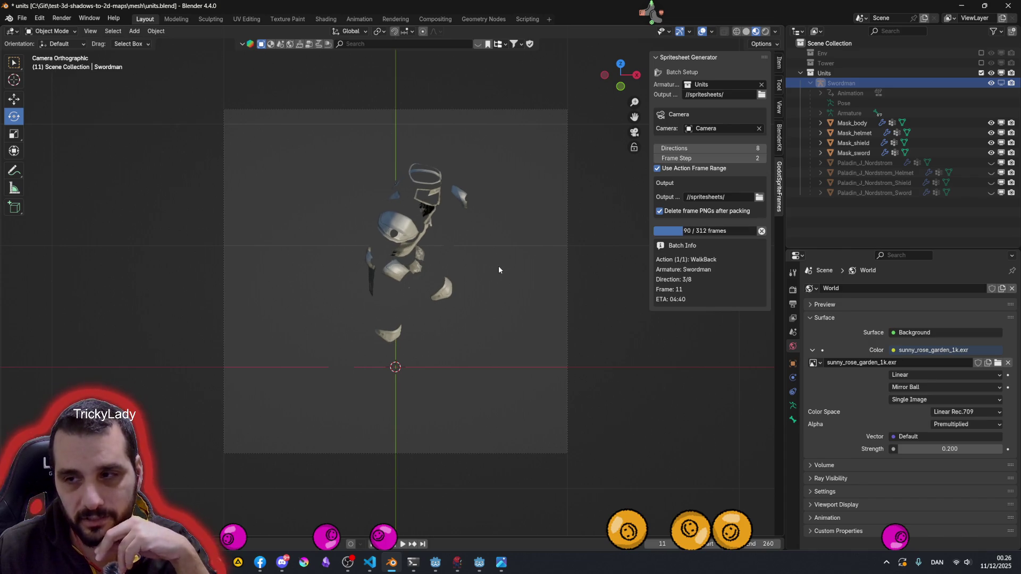
# Cancel the running batch render and hide all four Paladin_J_Nordstrom objects, excluding shield and sword from rendering
pyautogui.click(762, 231)
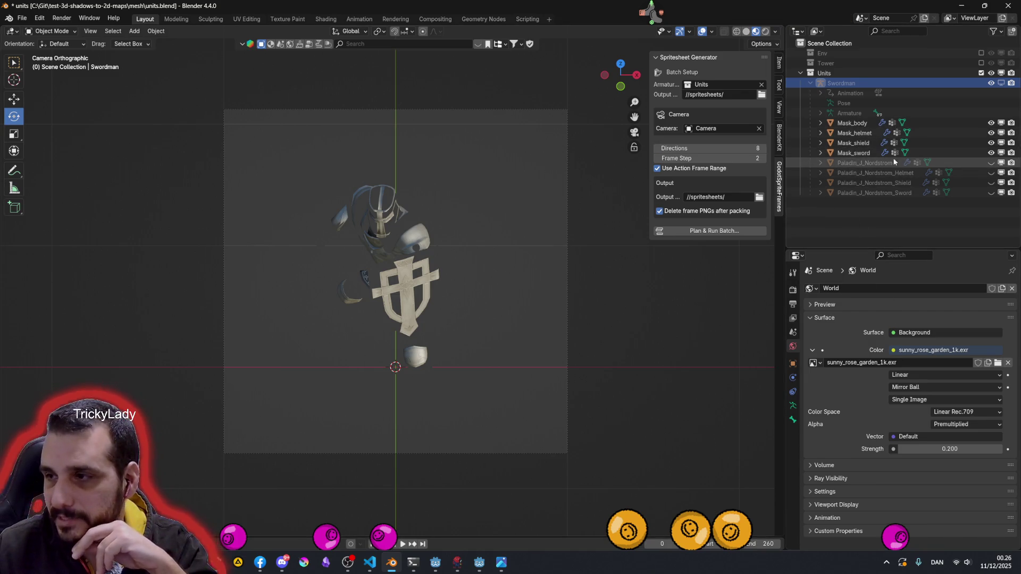
pyautogui.moveTo(1014, 177); pyautogui.dragTo(1012, 190)
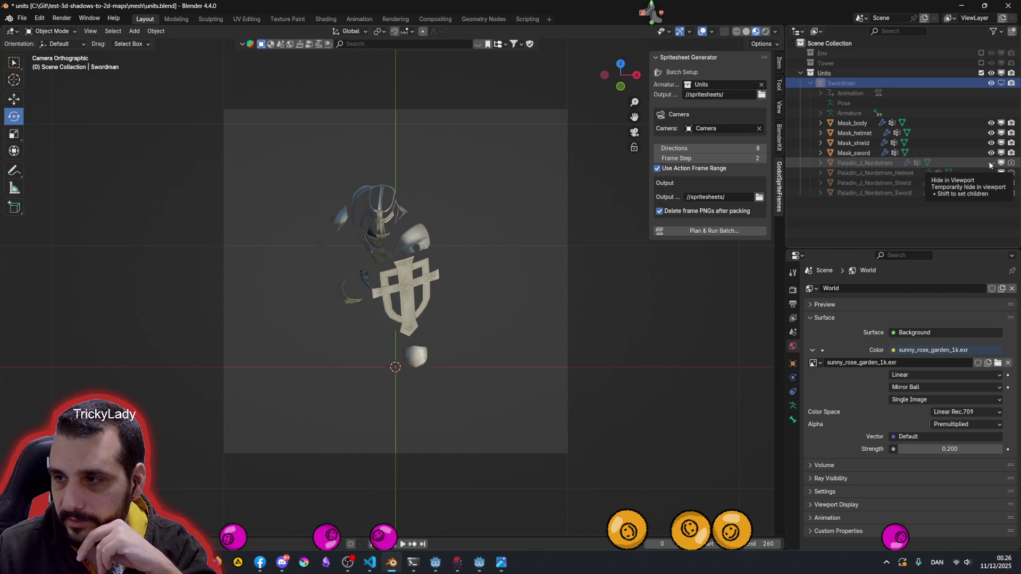
pyautogui.moveTo(990, 165); pyautogui.dragTo(992, 193)
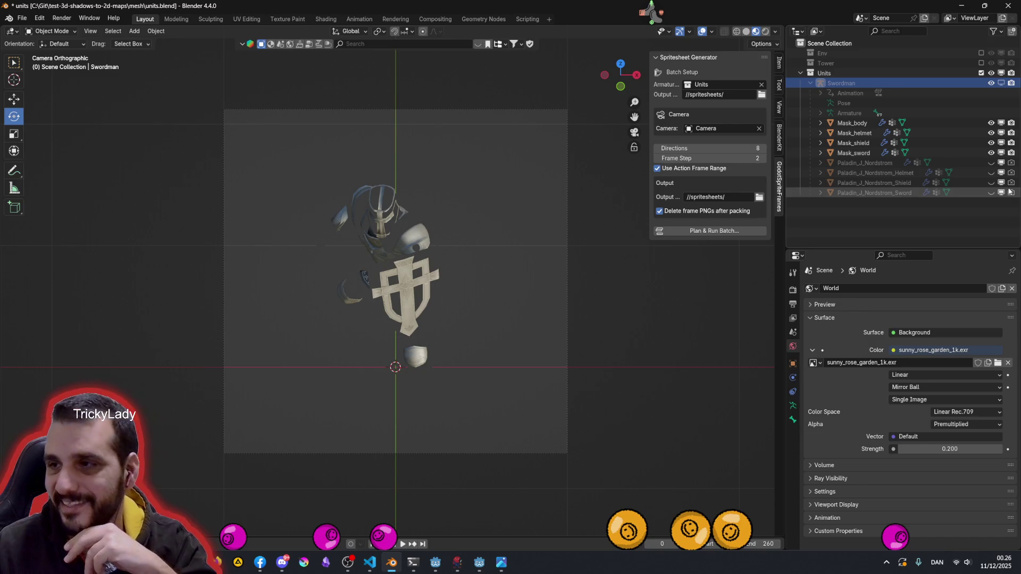
# Make the Swordman rig visible, select its armature, and switch to the Animation workspace
pyautogui.click(1001, 84)
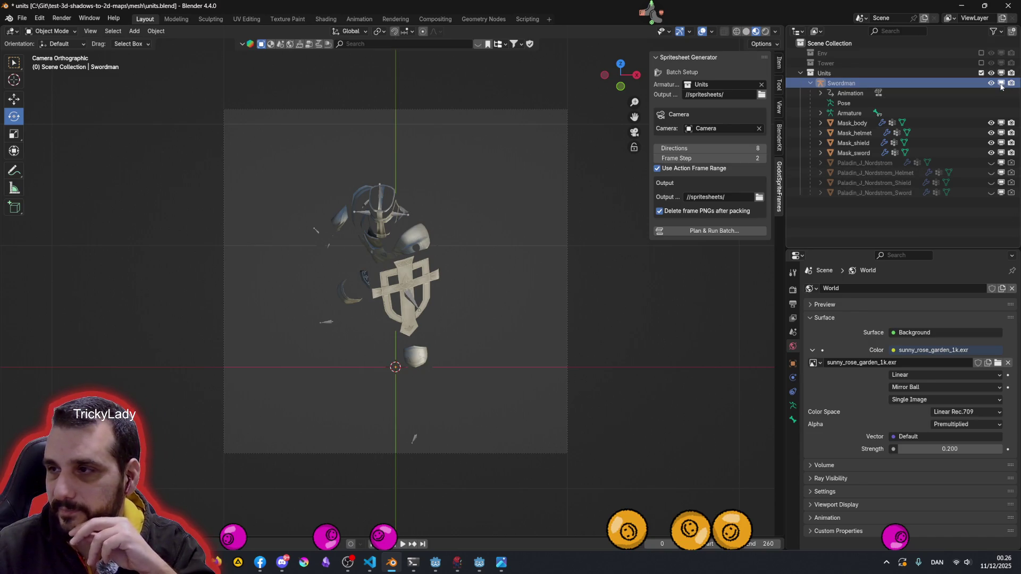
pyautogui.click(1001, 83)
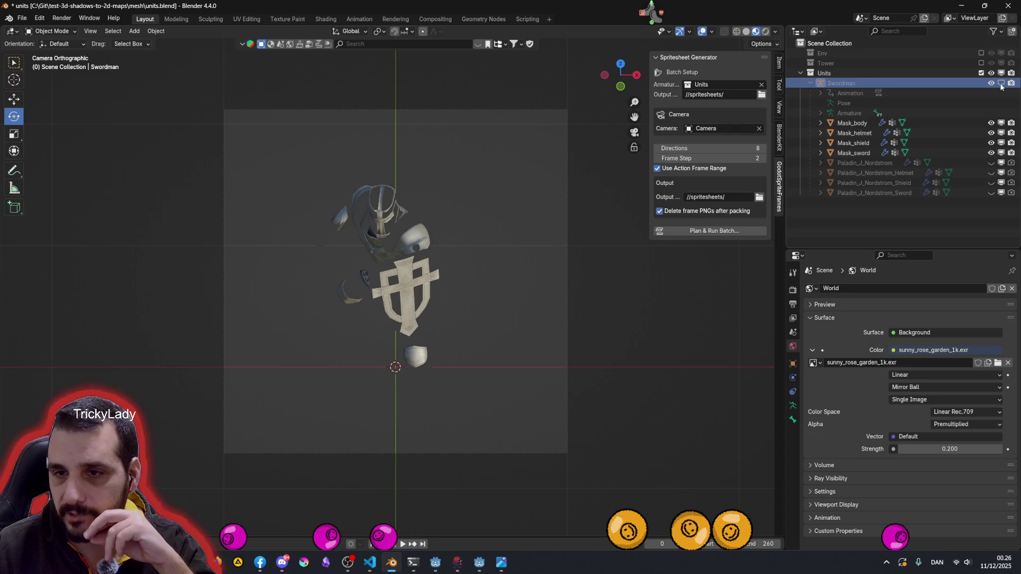
pyautogui.click(1000, 83)
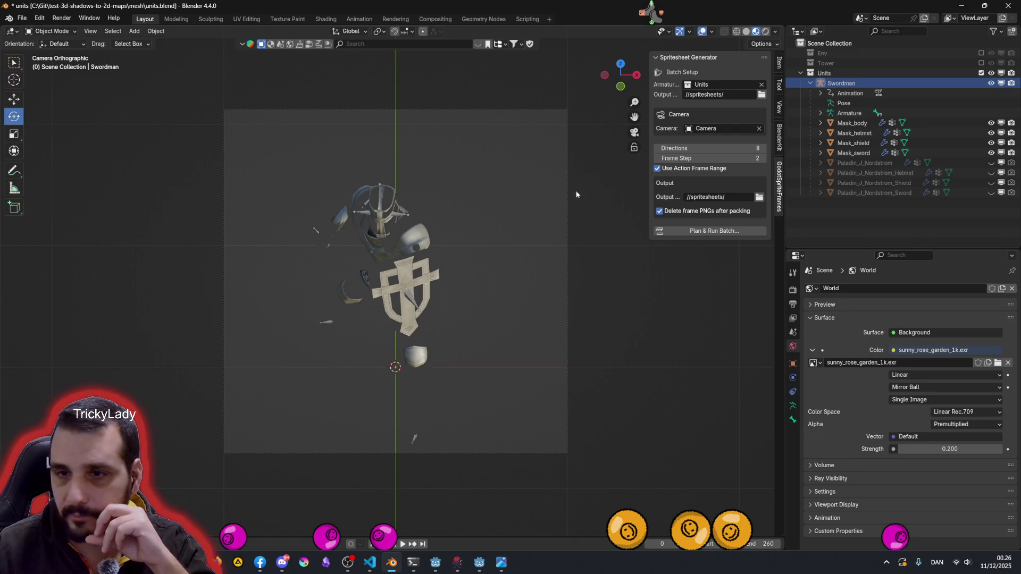
pyautogui.click(381, 191)
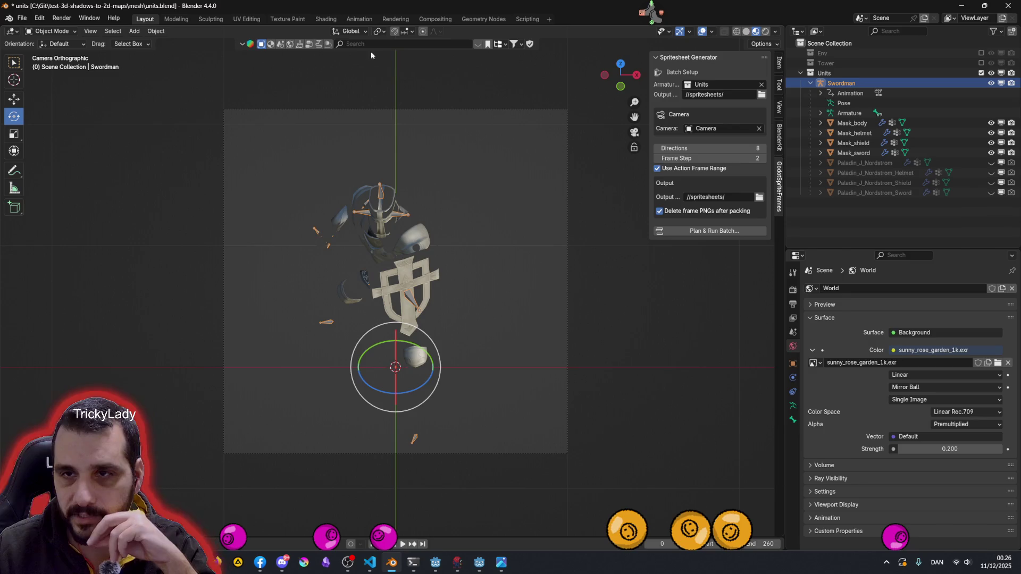
pyautogui.click(359, 19)
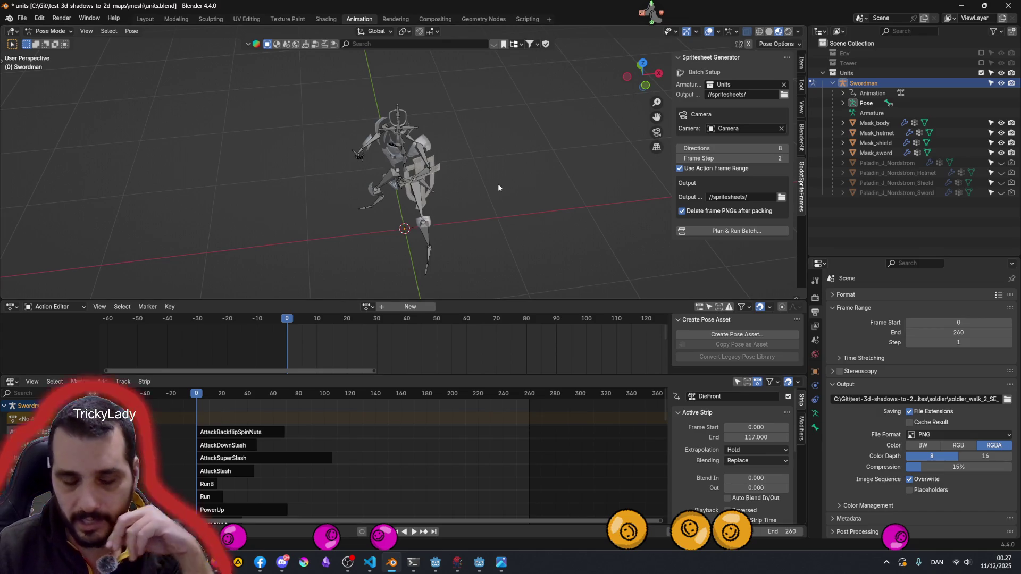
pyautogui.press('F12')
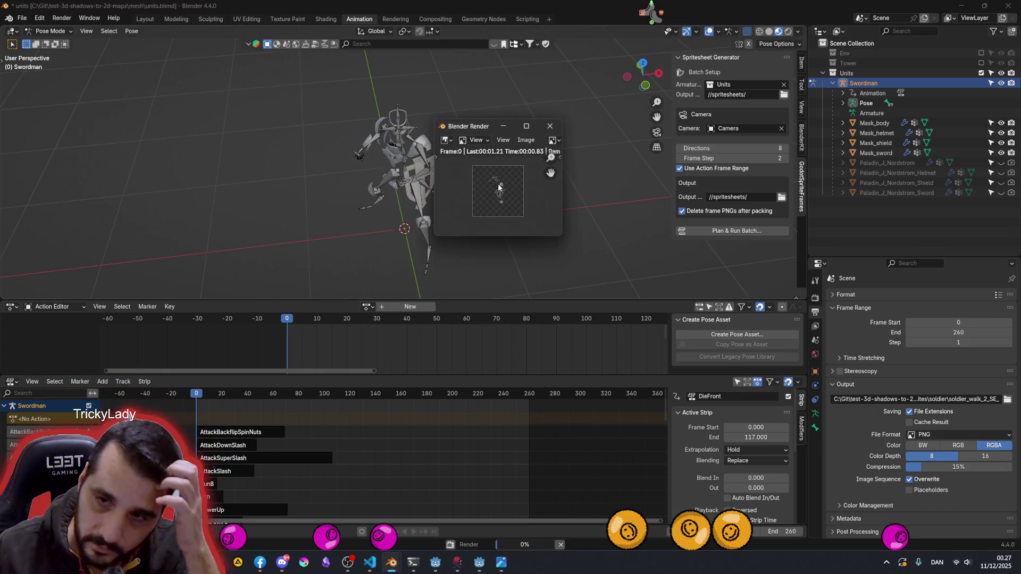
pyautogui.scroll(5, 504, 188)
pyautogui.scroll(-3, 498, 165)
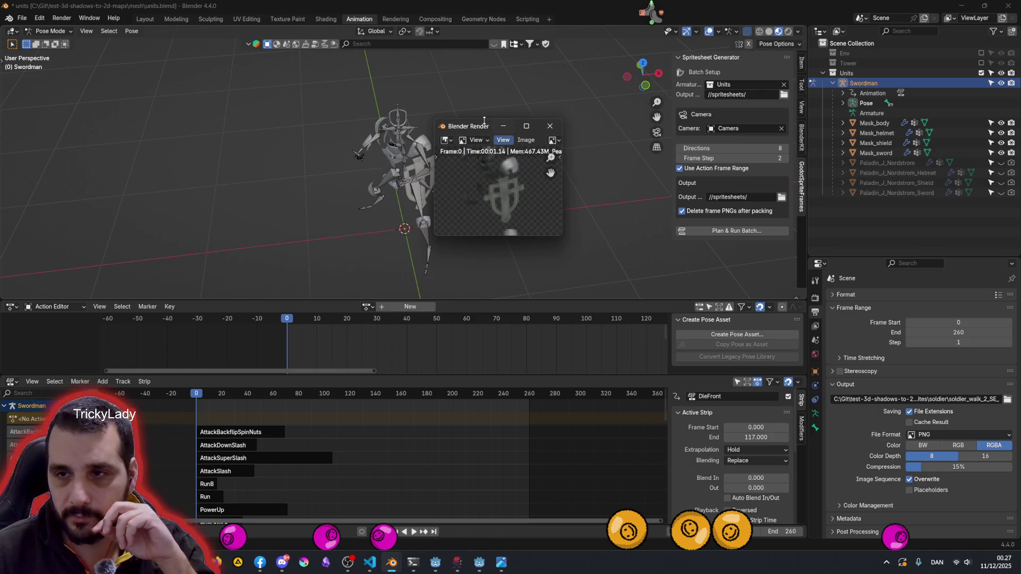
pyautogui.moveTo(520, 121); pyautogui.dragTo(519, 13)
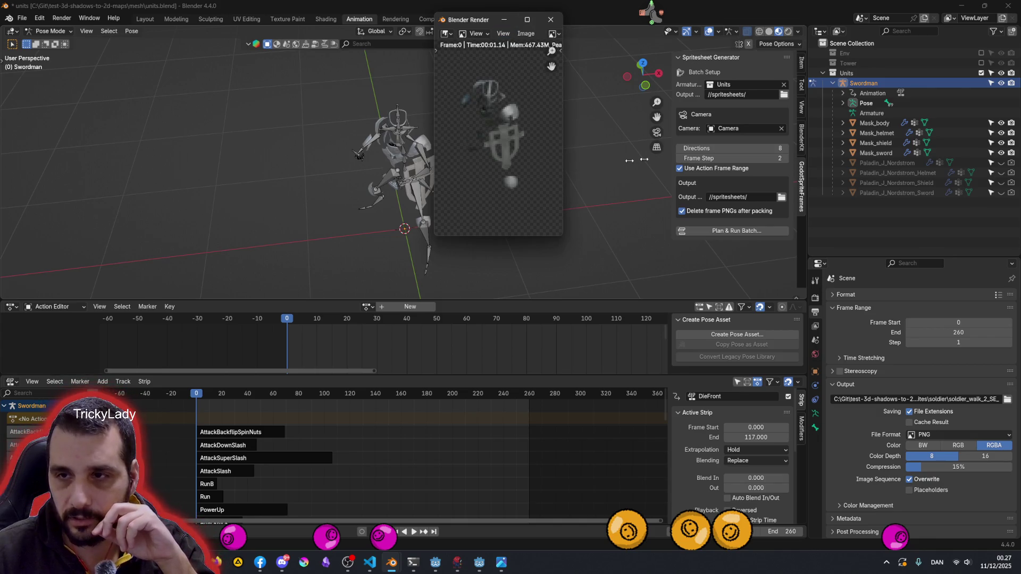
pyautogui.moveTo(563, 164); pyautogui.dragTo(648, 139)
pyautogui.scroll(3, 540, 135)
pyautogui.scroll(-5, 540, 135)
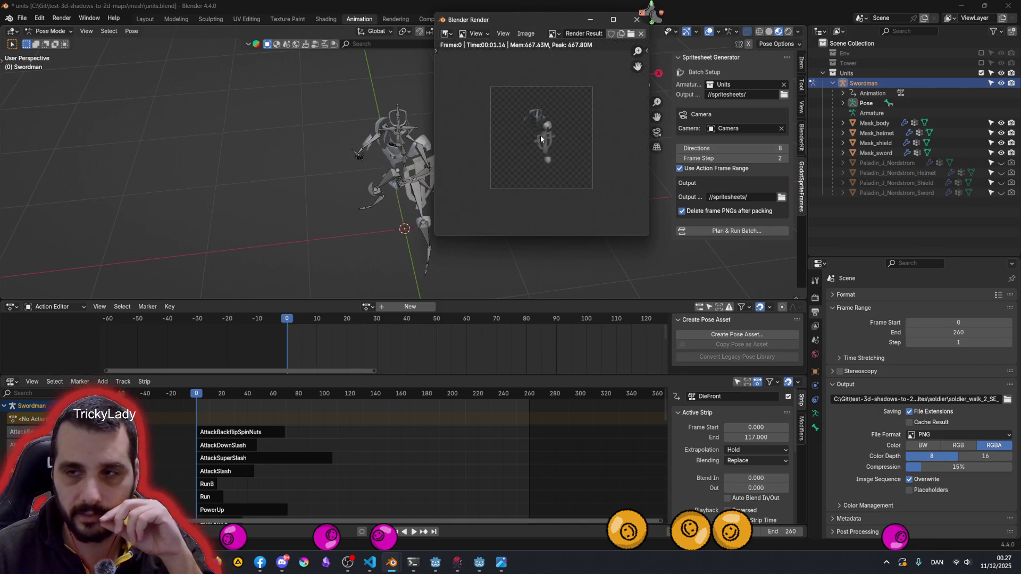
pyautogui.click(637, 19)
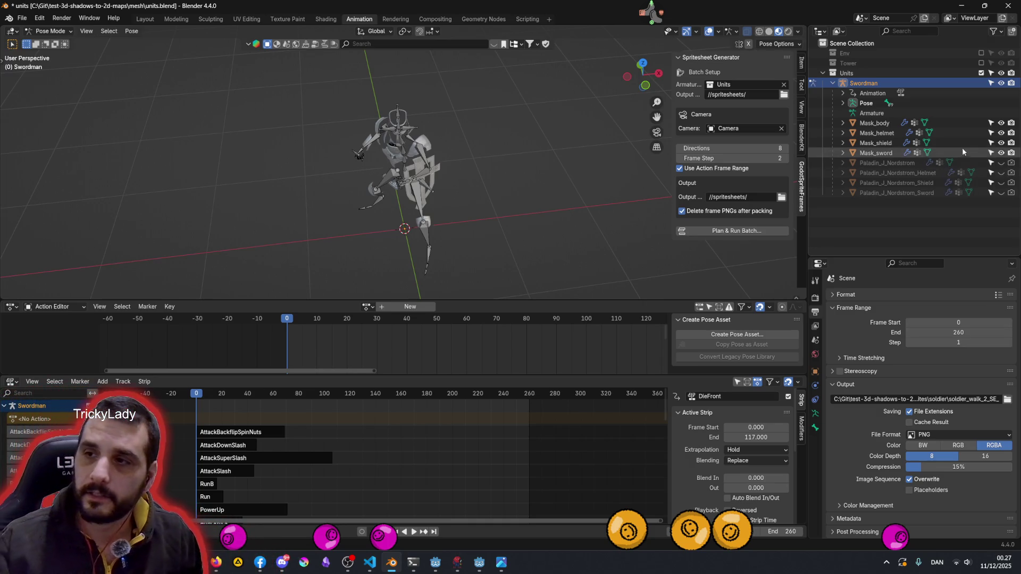
# Select Mask_body, Swordman, Mask_shield and Mask_sword, then bring up the 312-frame, 8-direction batch plan
pyautogui.click(880, 124)
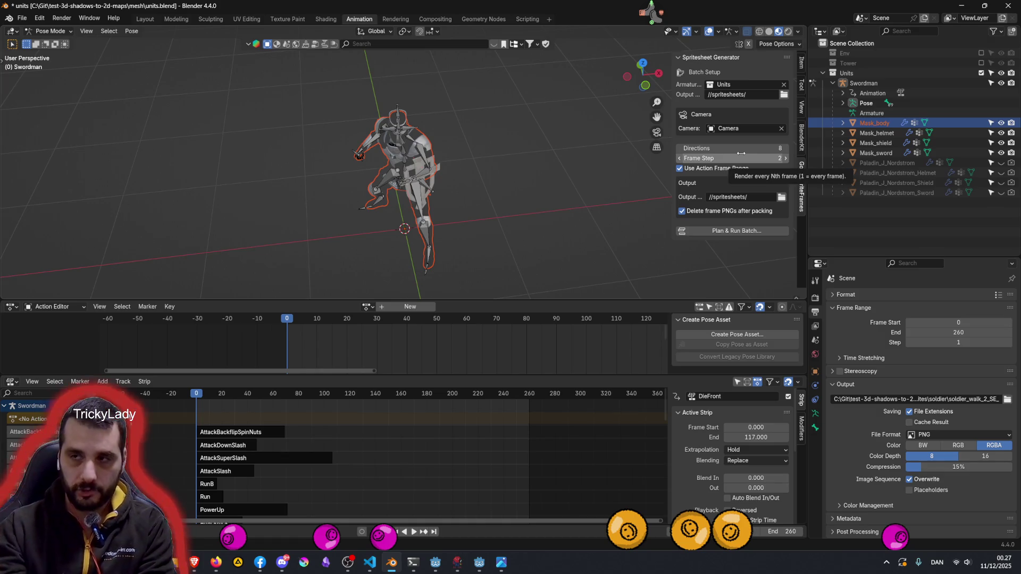
pyautogui.click(868, 83)
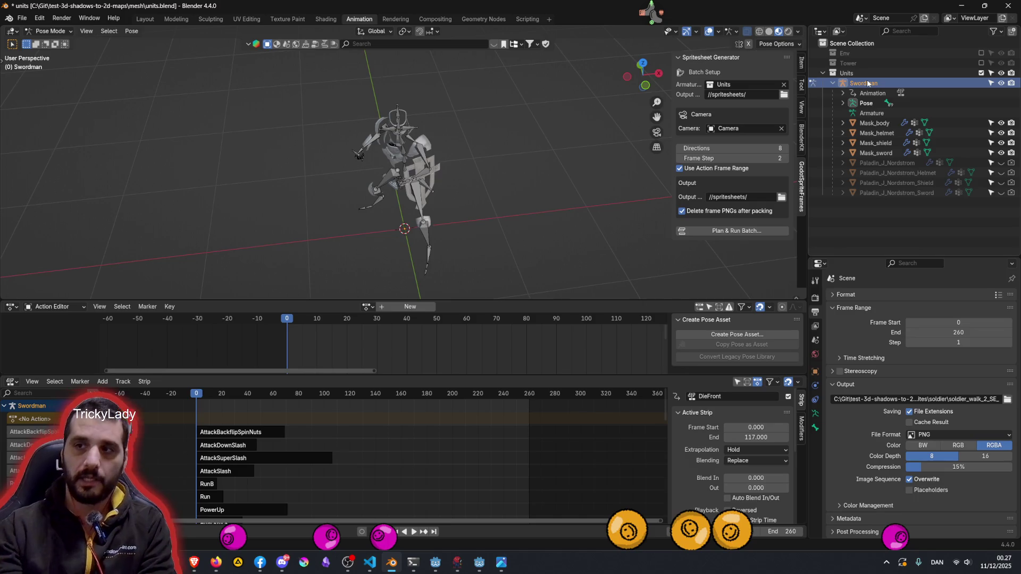
pyautogui.click(858, 126)
pyautogui.click(865, 144)
pyautogui.click(866, 151)
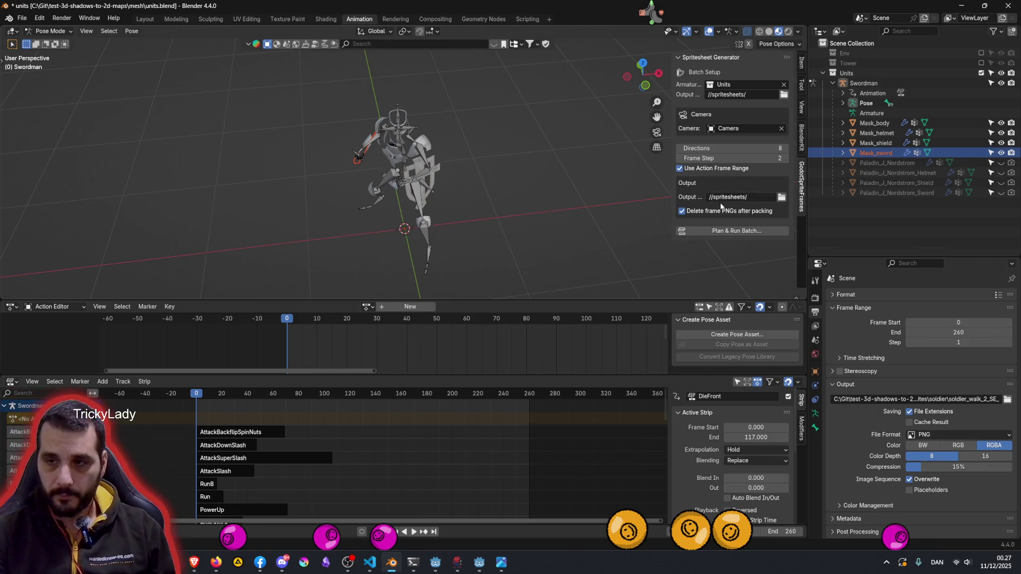
pyautogui.click(736, 231)
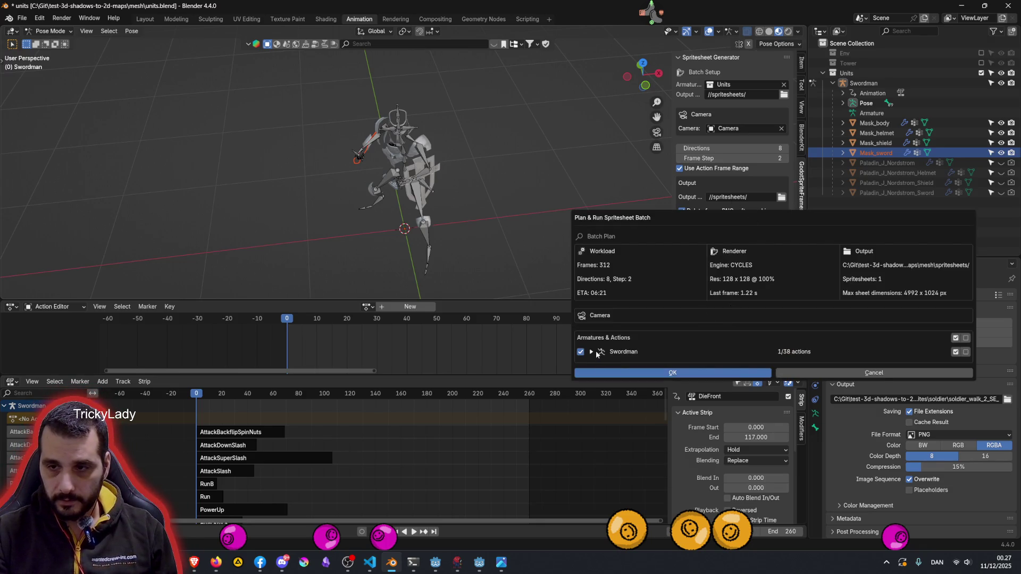
# Set the WalkBack action's step to 2 in the batch dialog and start the 160-frame render
pyautogui.click(592, 351)
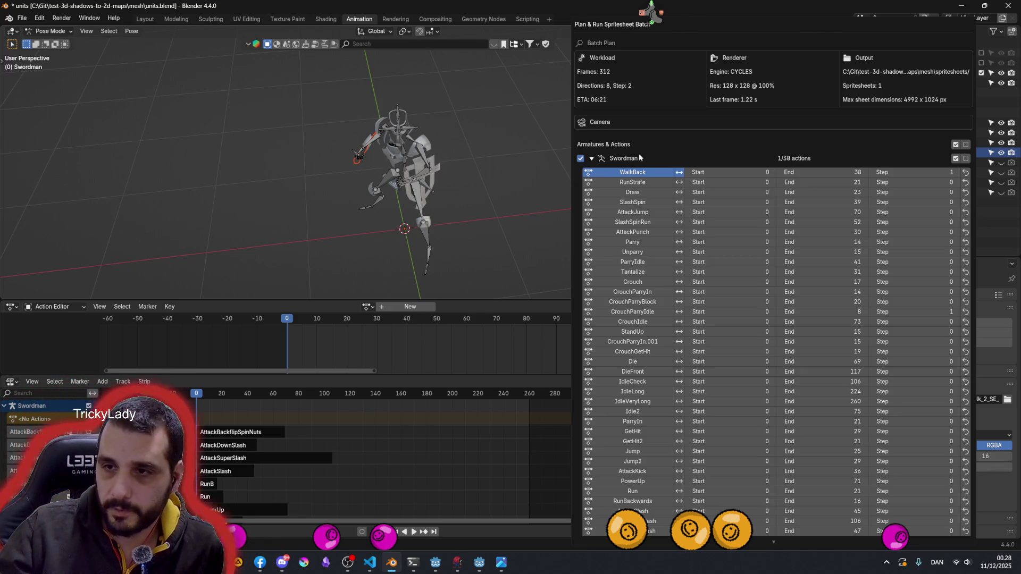
pyautogui.click(592, 158)
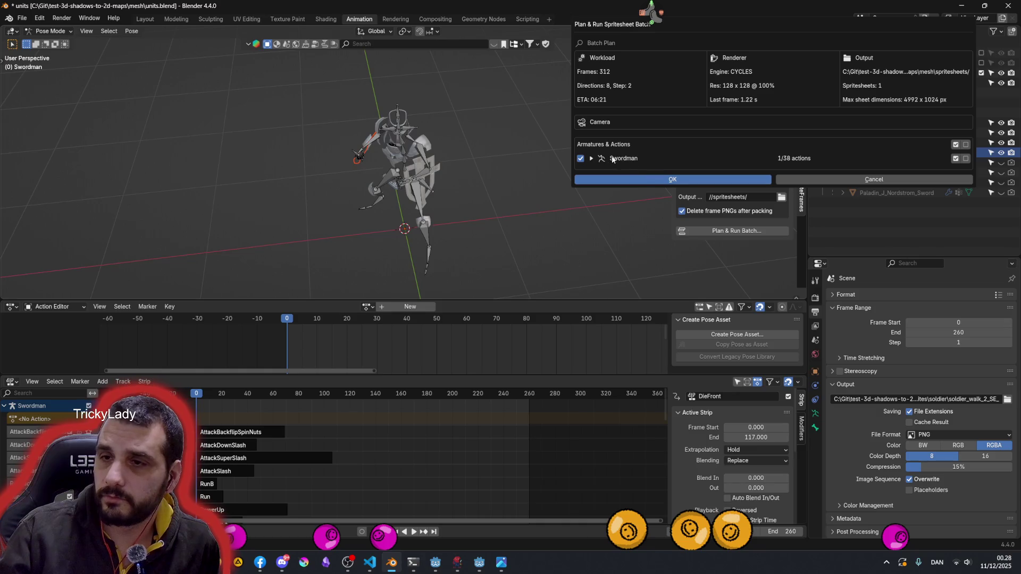
pyautogui.click(591, 159)
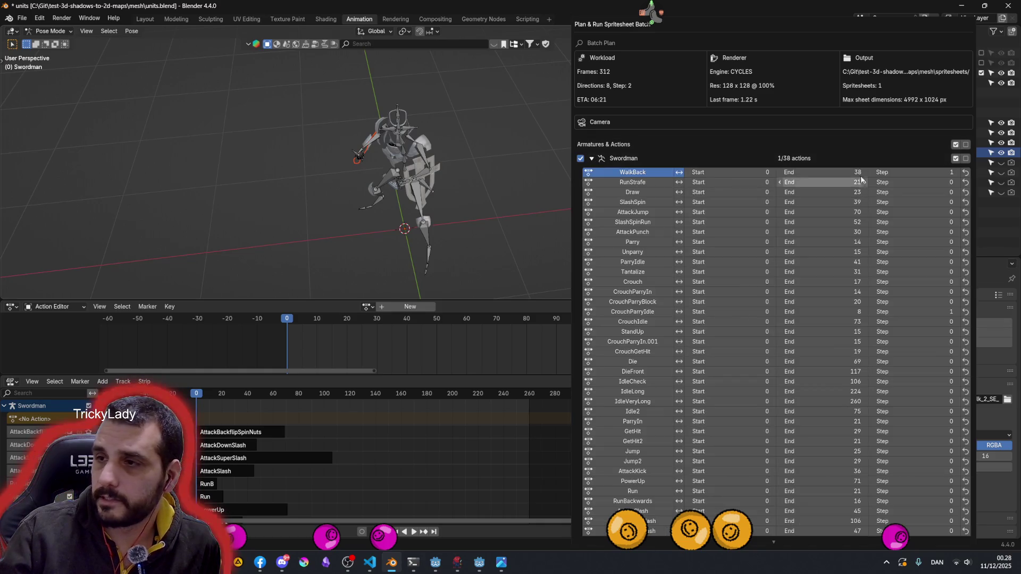
pyautogui.click(942, 173)
pyautogui.write('2')
pyautogui.press('Return')
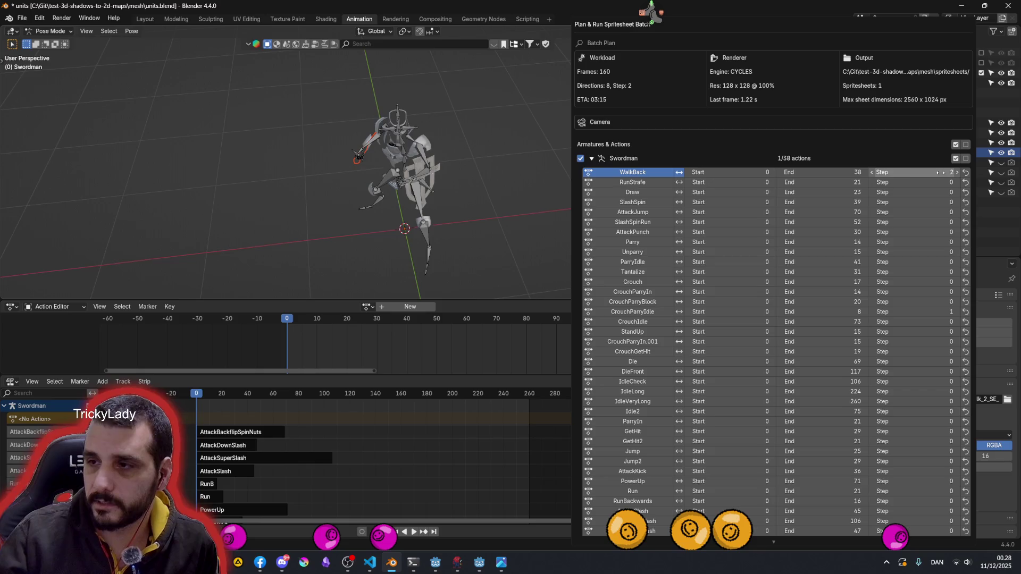
pyautogui.click(592, 158)
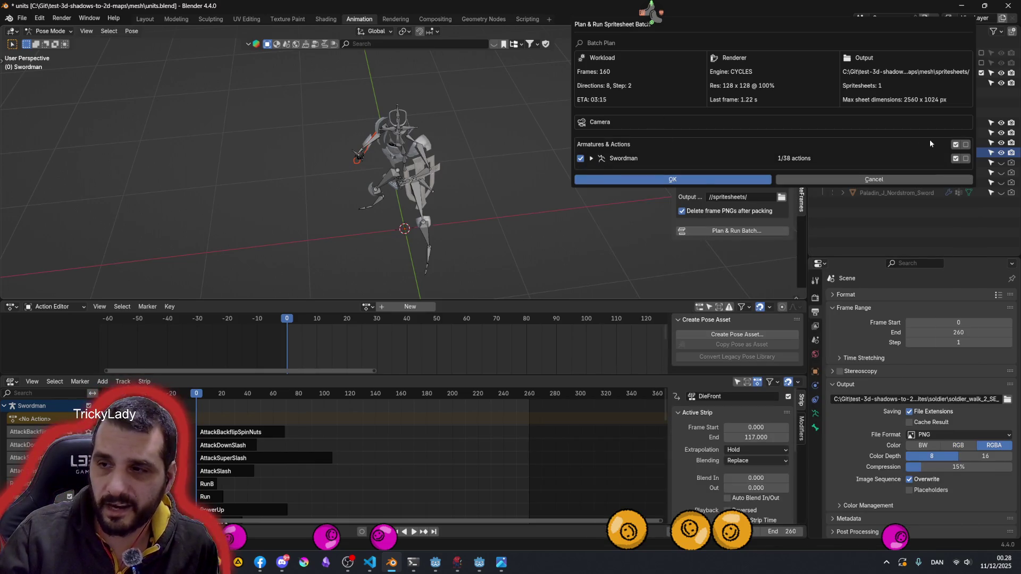
pyautogui.click(650, 180)
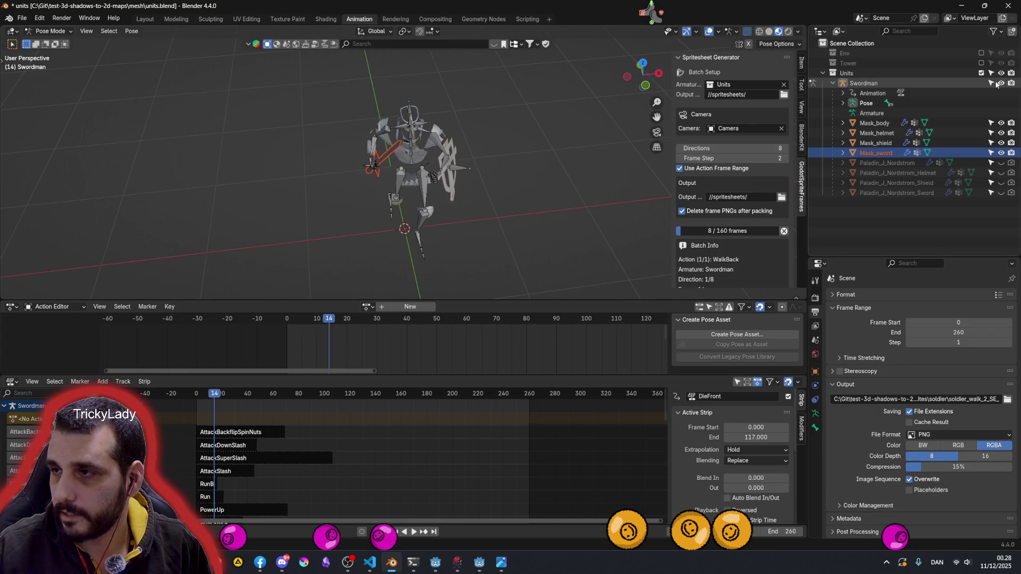
# Select the Swordman armature and enlarge the 3D viewport while the batch renders
pyautogui.click(993, 34)
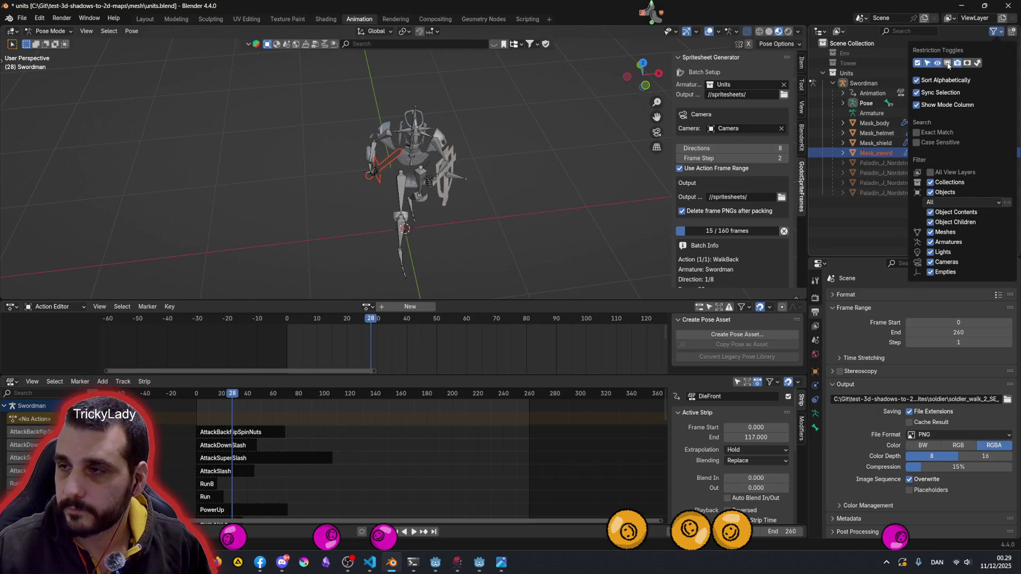
pyautogui.click(993, 35)
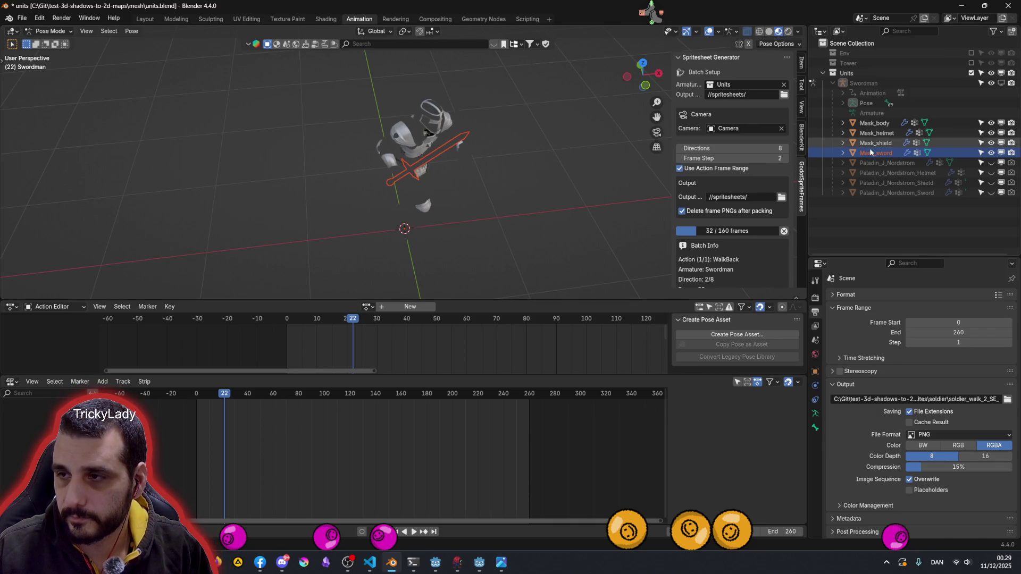
pyautogui.click(865, 114)
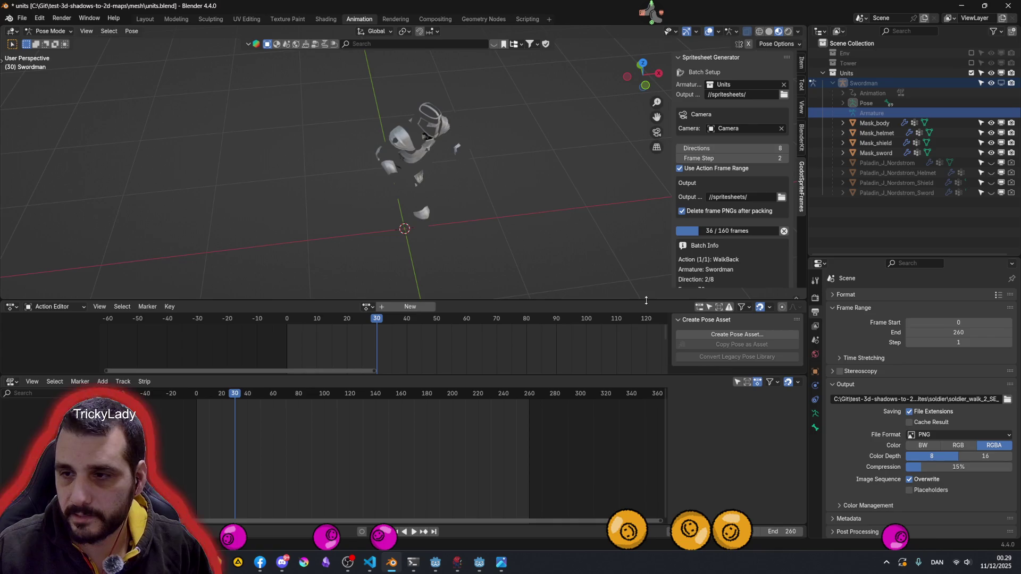
pyautogui.moveTo(643, 325)
pyautogui.mouseDown()
pyautogui.moveTo(640, 308)
pyautogui.moveTo(745, 294)
pyautogui.mouseUp()
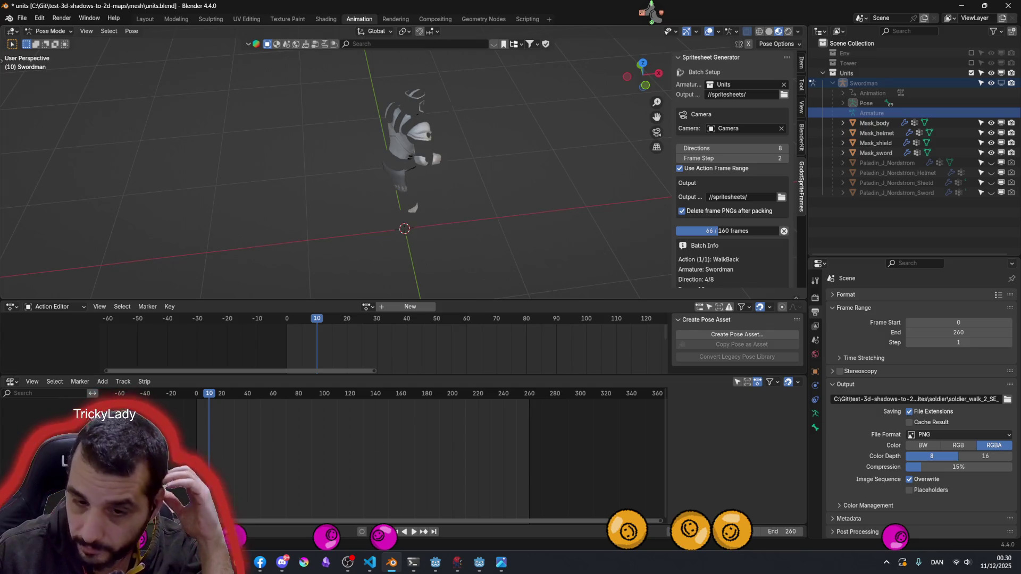
# Bring up the spritesheets folder and scroll through the rendered WalkBack frame PNGs
pyautogui.moveTo(238, 562)
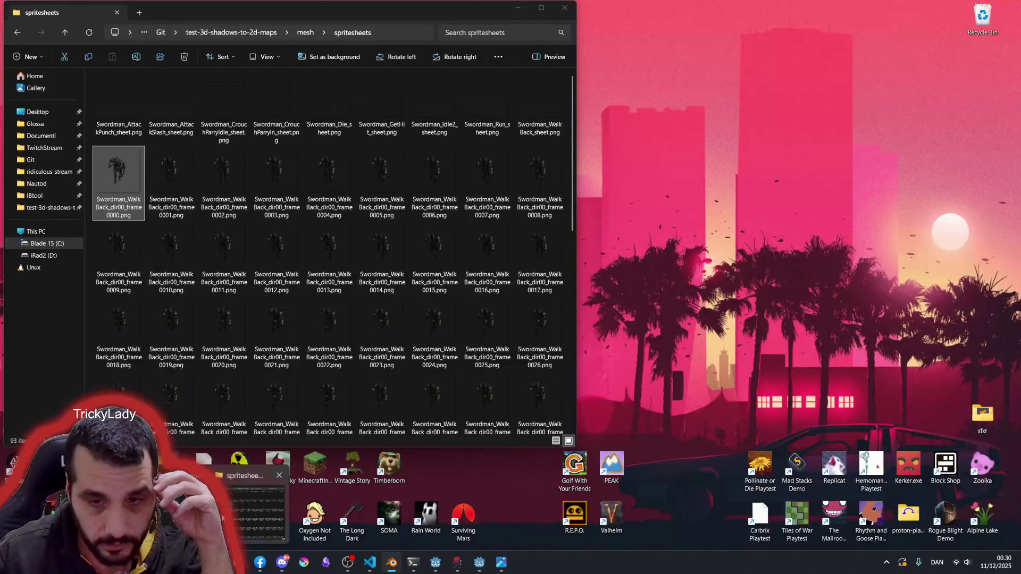
pyautogui.click(250, 505)
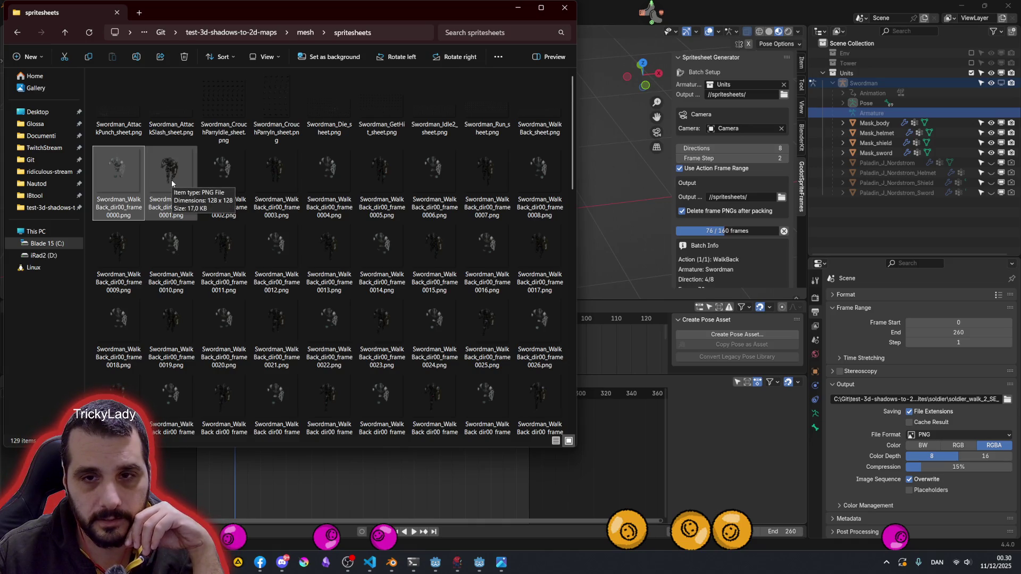
pyautogui.scroll(-5, 342, 271)
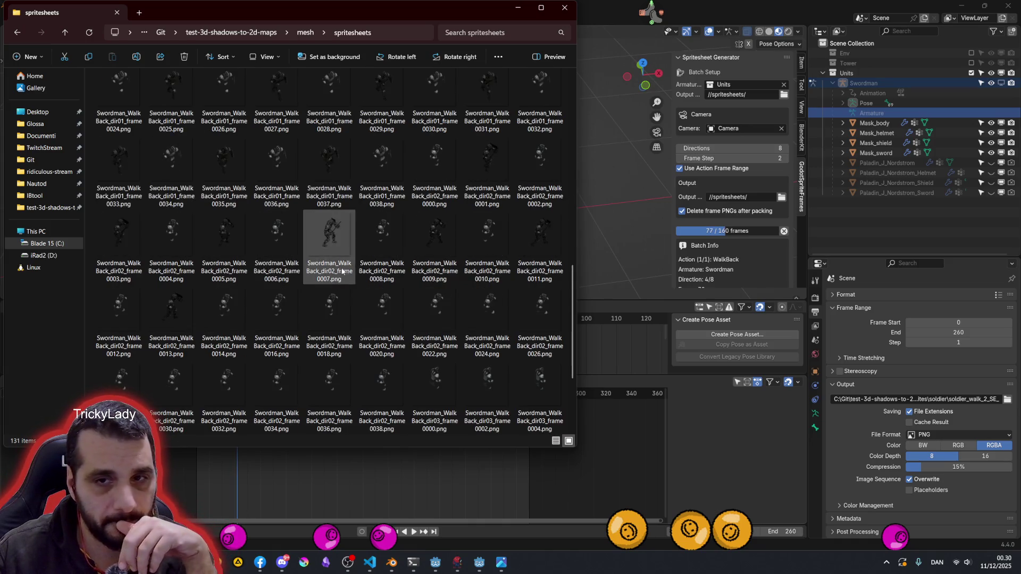
pyautogui.scroll(-2, 409, 280)
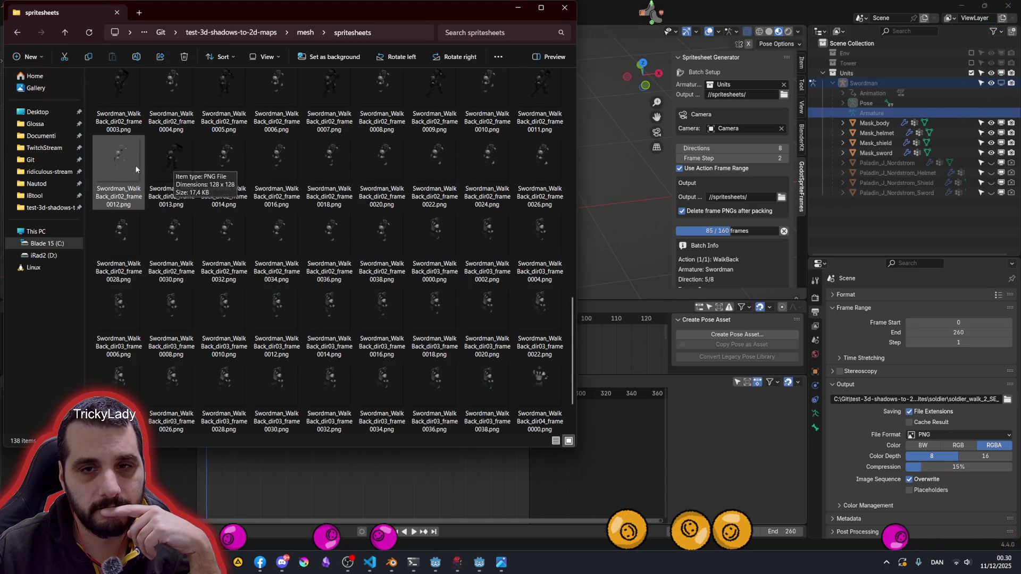
# Select WalkBack frames 0000 and 0001, then cancel the running batch render in Blender
pyautogui.moveTo(135, 170)
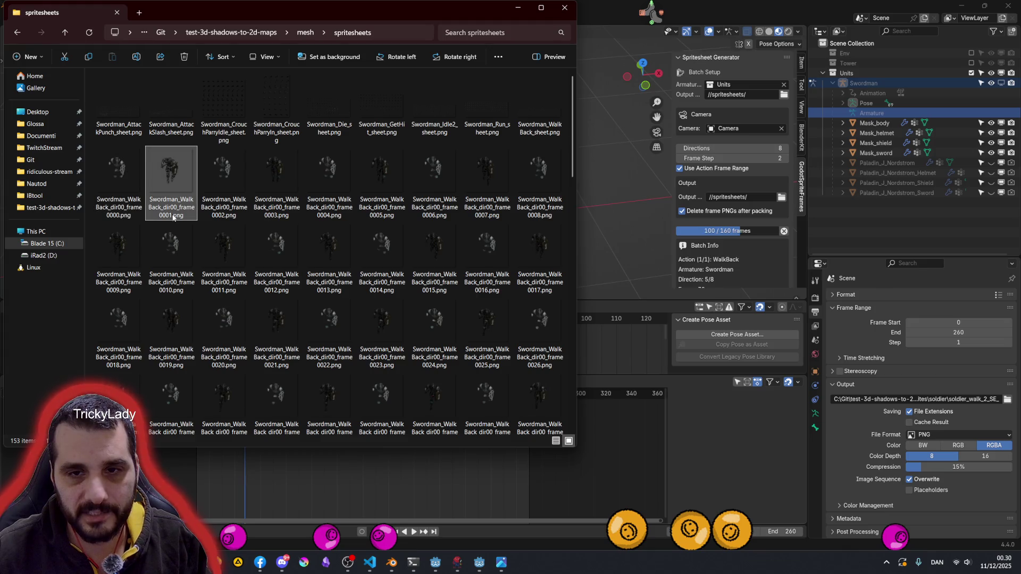
pyautogui.click(107, 183)
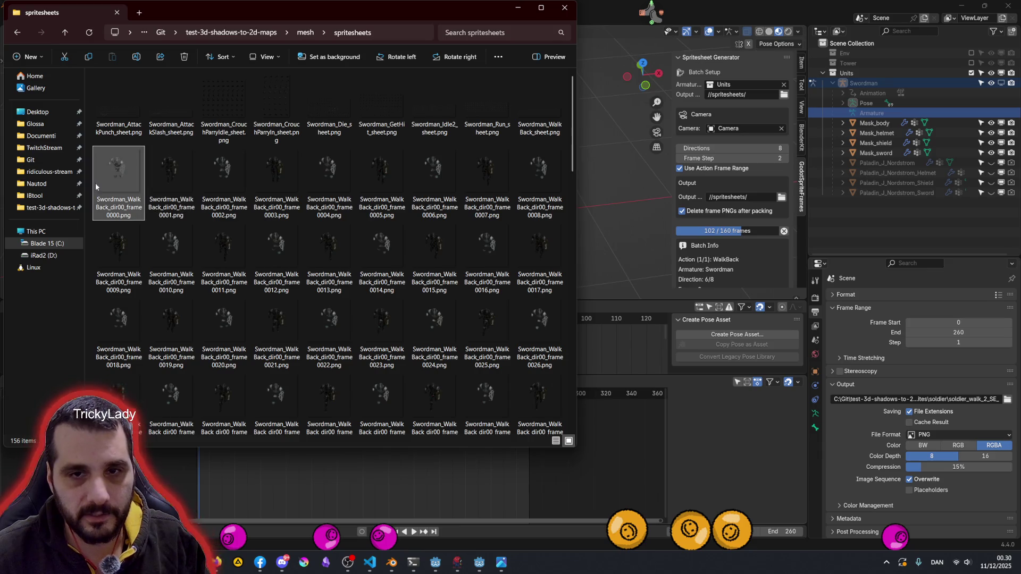
pyautogui.click(169, 169)
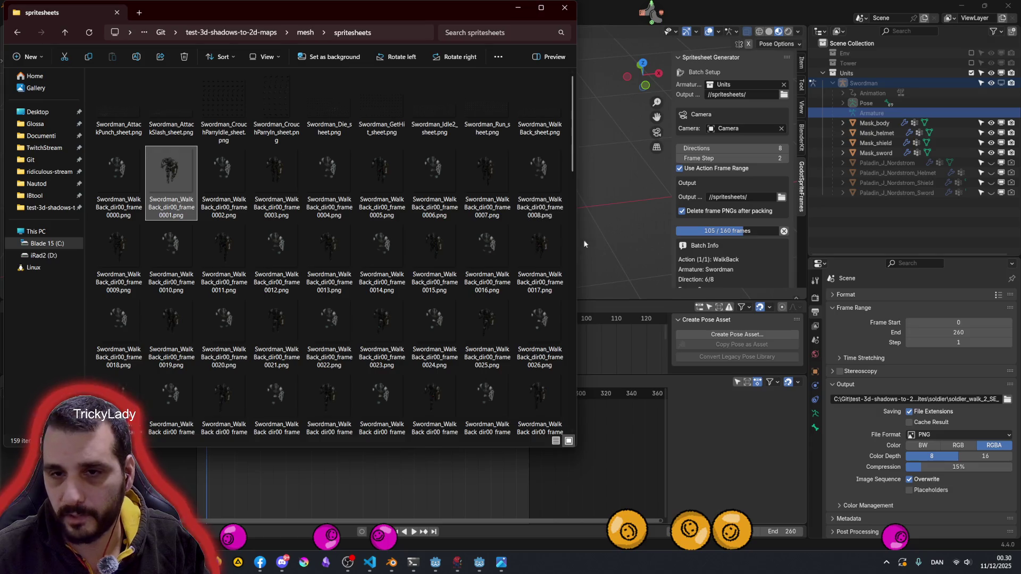
pyautogui.click(783, 231)
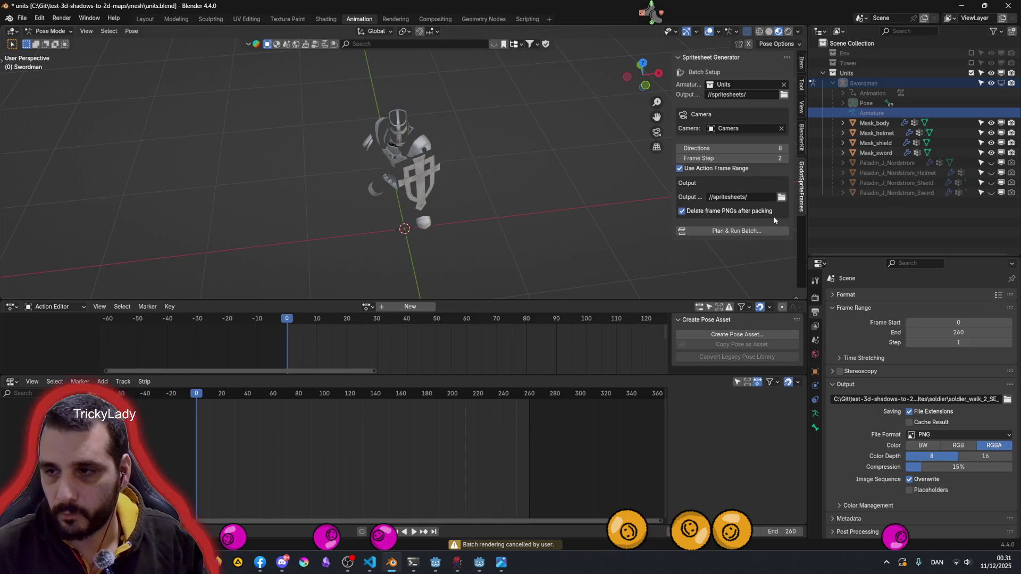
# Select all 151 WalkBack frame PNGs in the spritesheets folder and permanently delete them
pyautogui.moveTo(216, 562)
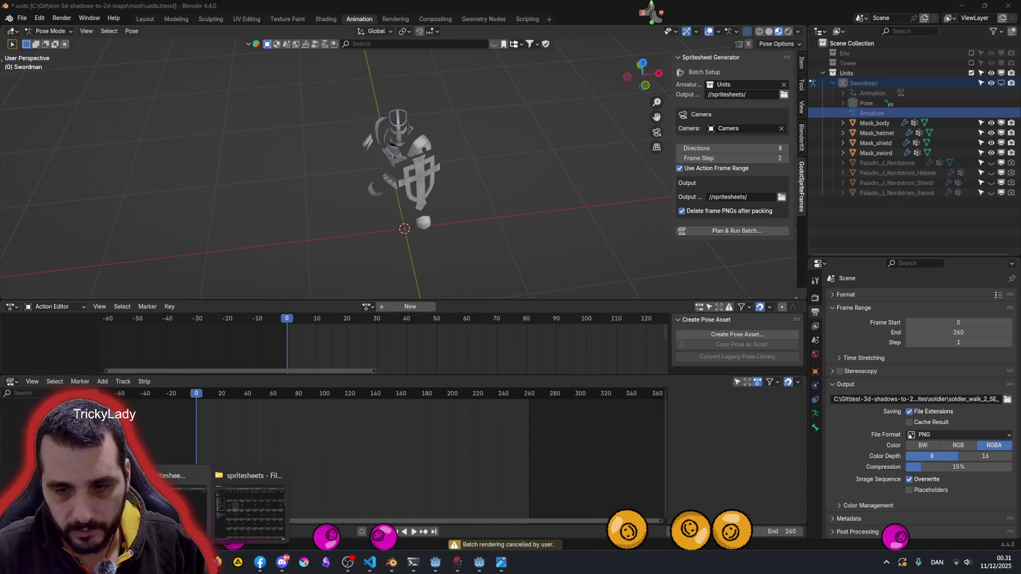
pyautogui.click(240, 516)
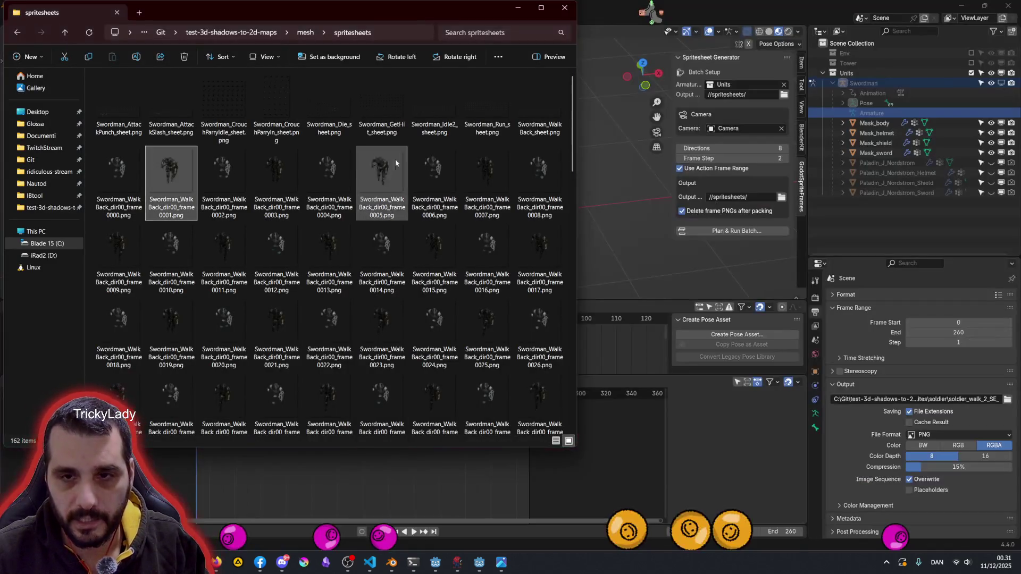
pyautogui.click(372, 157)
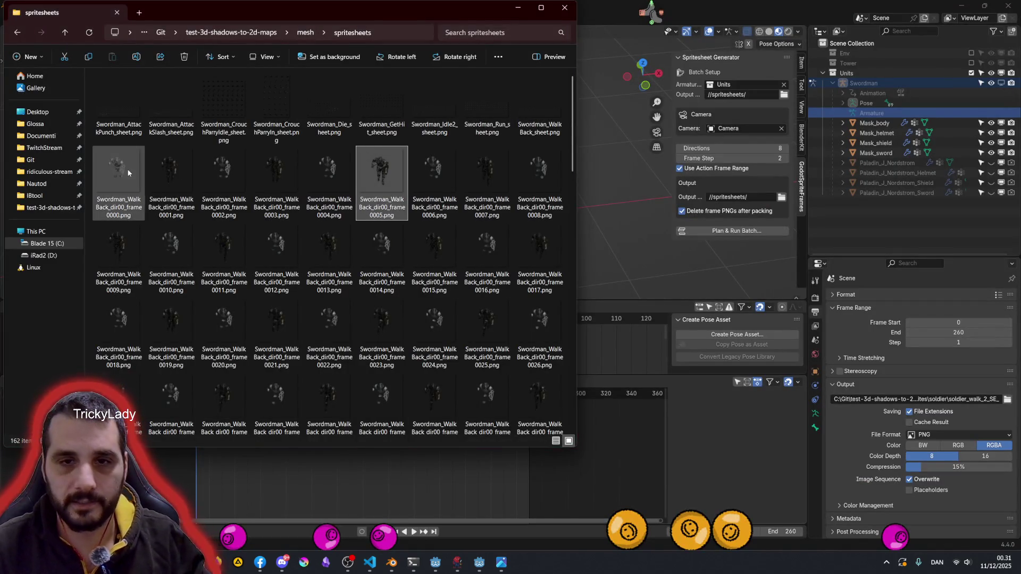
pyautogui.scroll(-10, 260, 296)
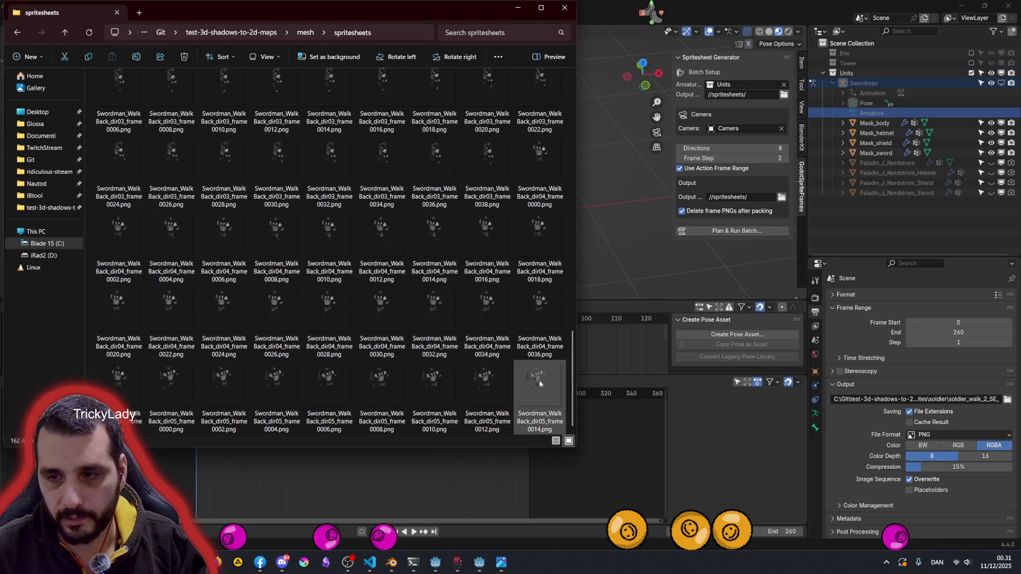
pyautogui.hotkey('ctrl', 'a')
pyautogui.hotkey('shift', 'Delete')
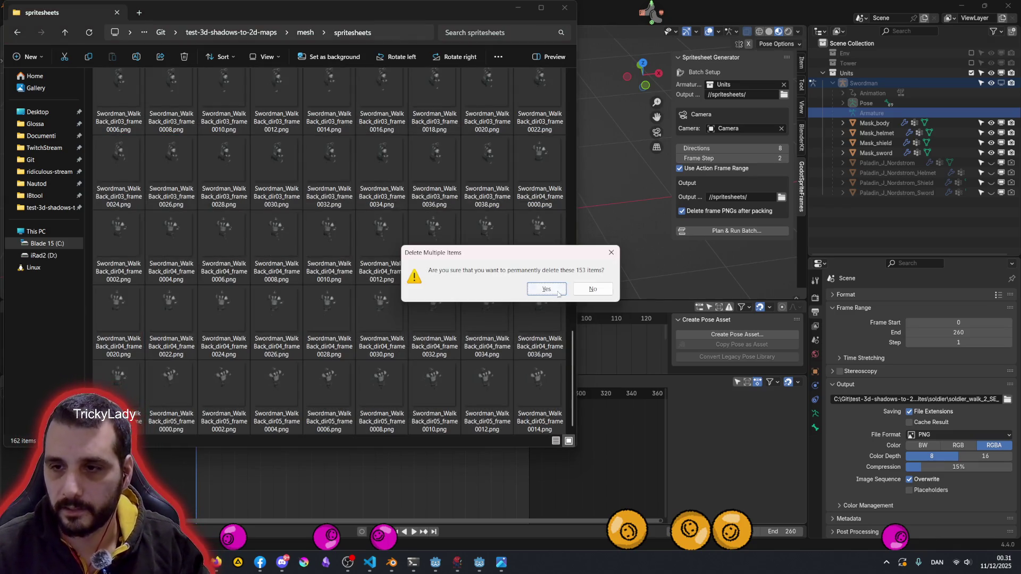
pyautogui.click(544, 291)
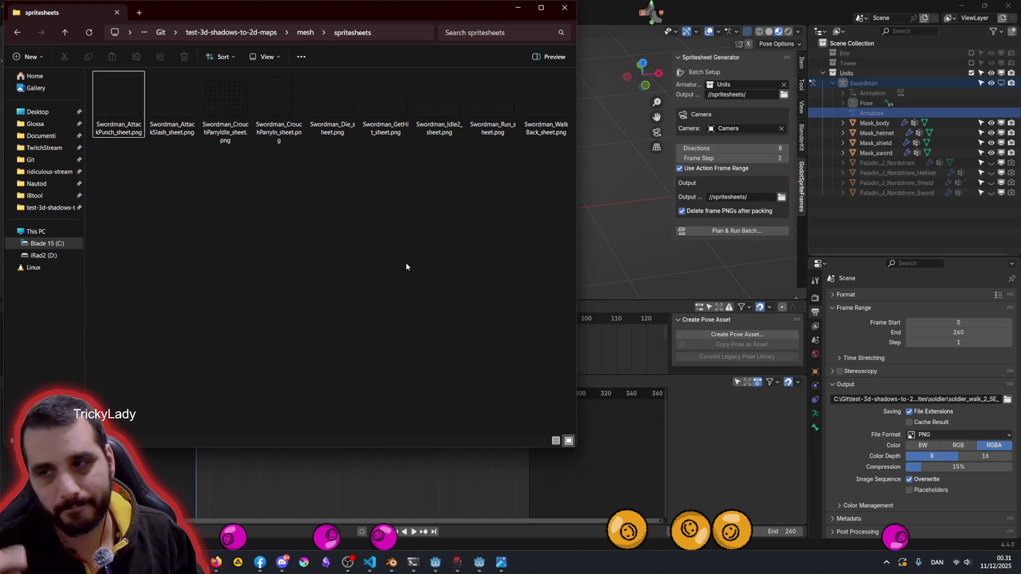
# Restart the 160-frame Swordman WalkBack batch render and return to the spritesheets folder
pyautogui.click(703, 231)
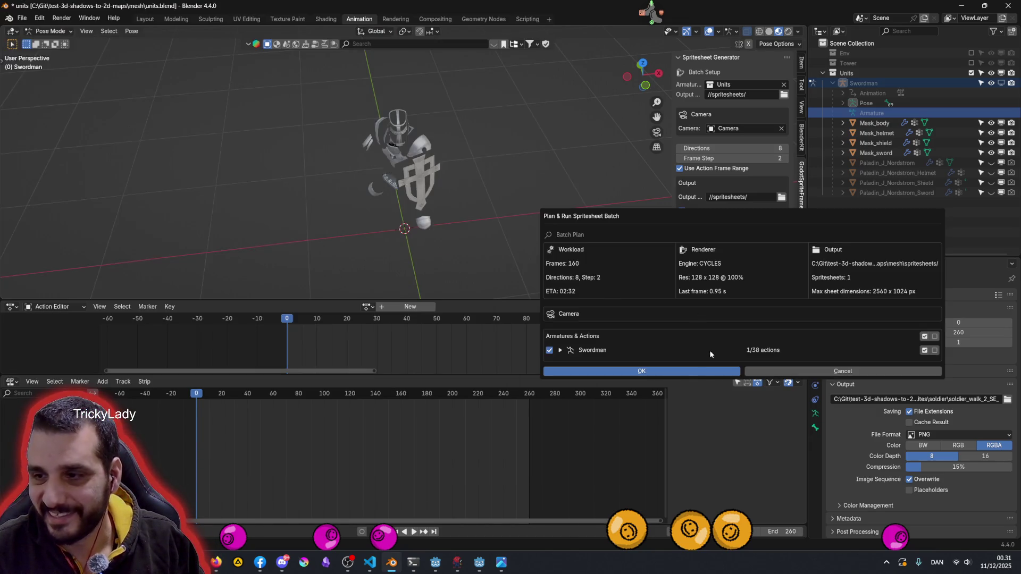
pyautogui.click(674, 372)
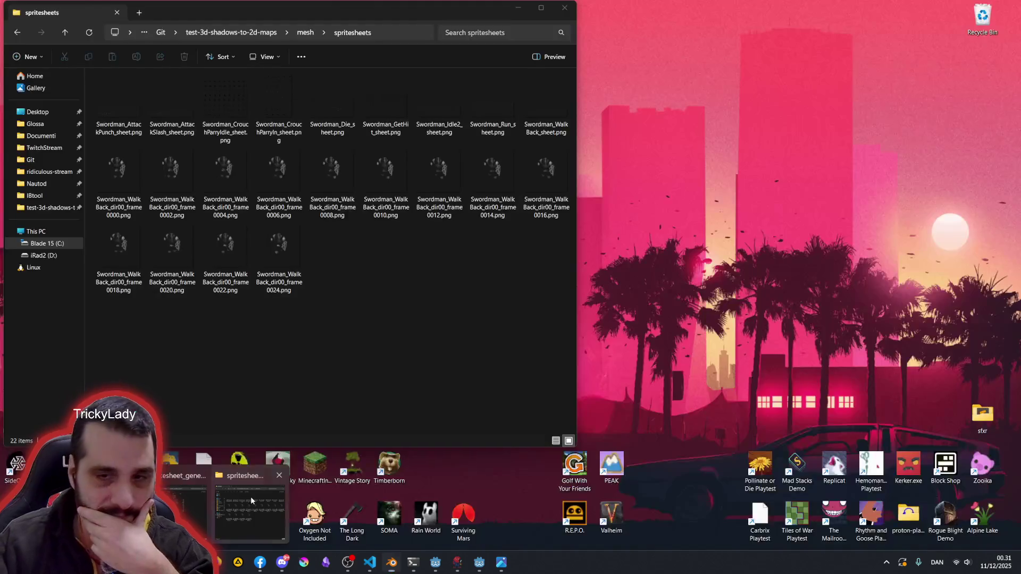
pyautogui.click(251, 497)
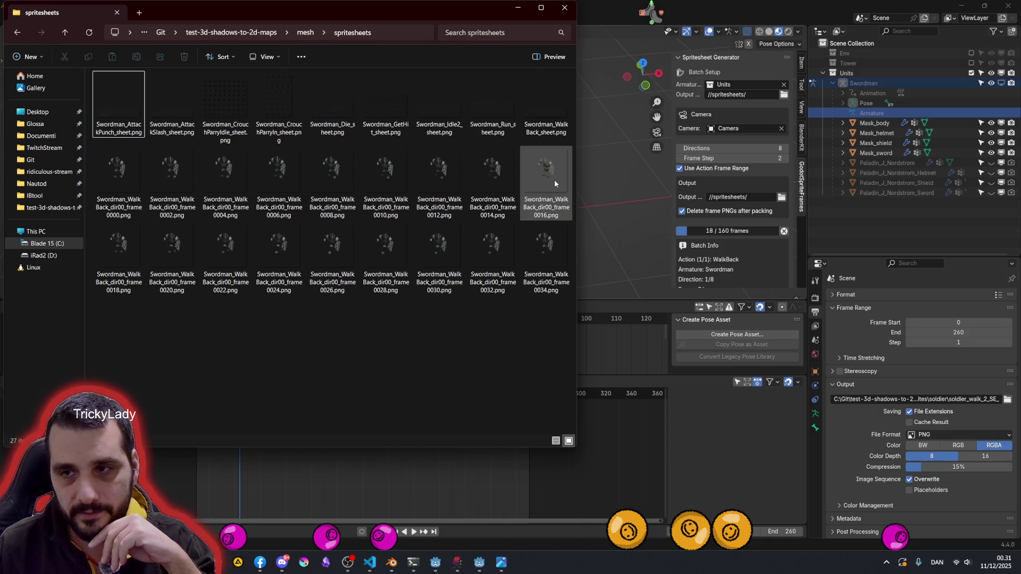
# Open Swordman_WalkBack_dir00_frame0000.png in the image viewer to check it, then close it
pyautogui.doubleClick(132, 174)
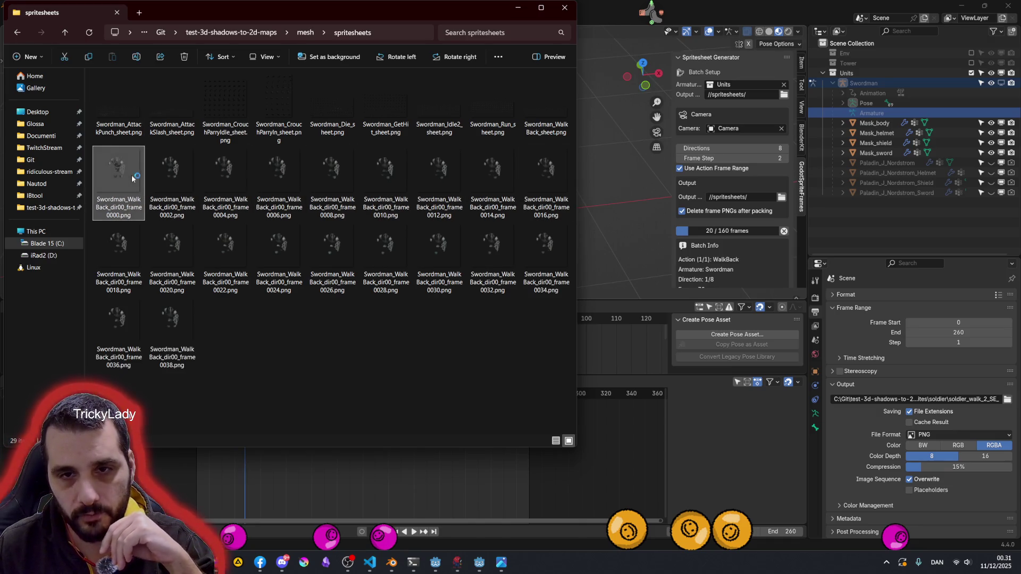
pyautogui.scroll(10, 508, 273)
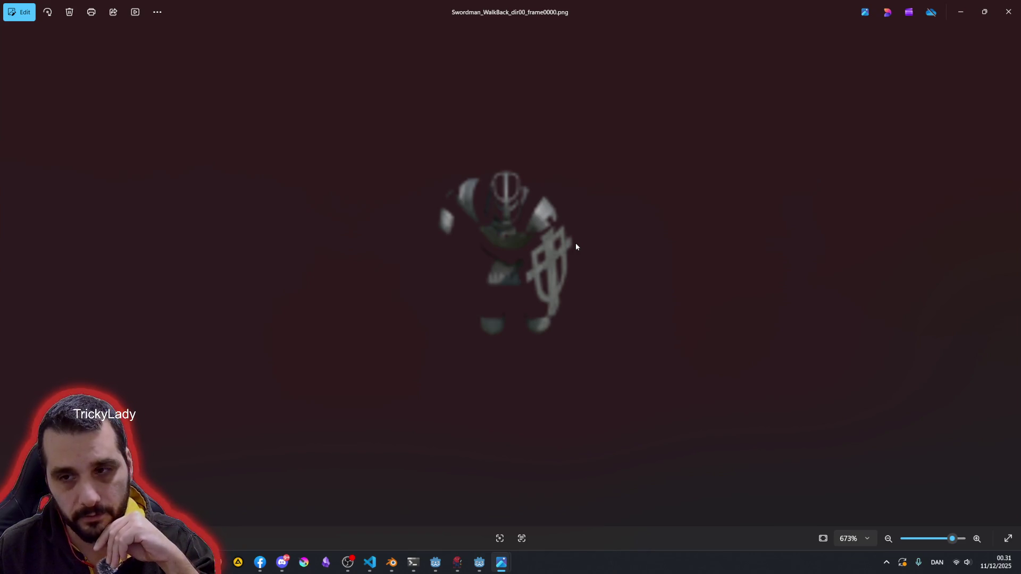
pyautogui.scroll(-10, 575, 242)
pyautogui.click(1008, 11)
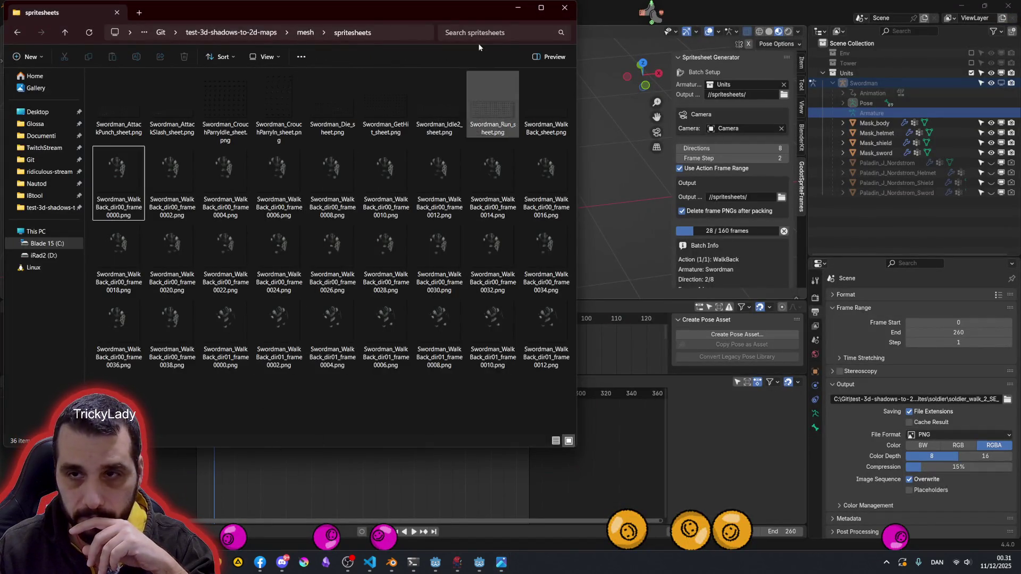
# Move the spritesheets window aside and bring up Factorio's character graphics folder
pyautogui.moveTo(395, 11); pyautogui.dragTo(476, 35)
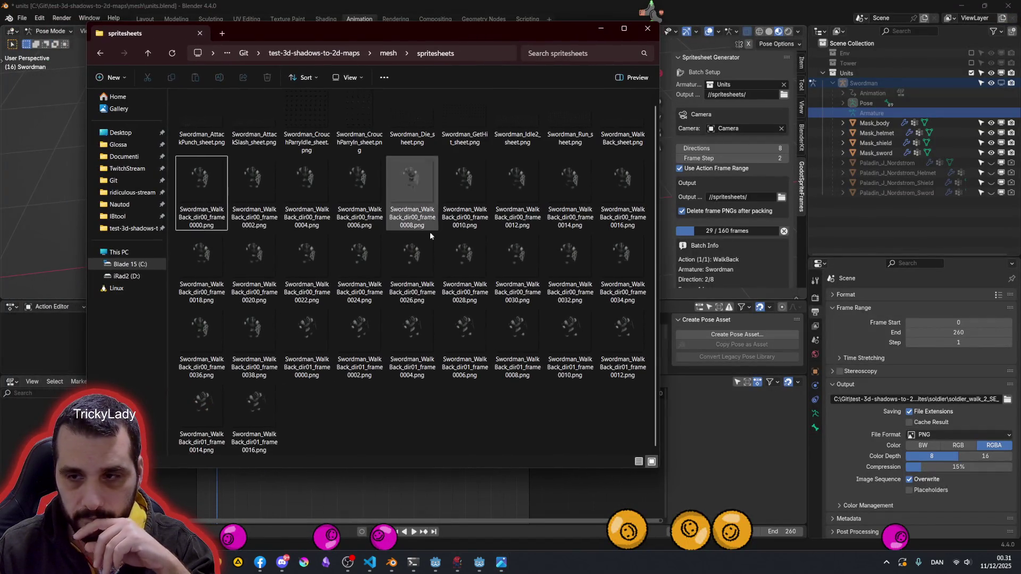
pyautogui.click(215, 176)
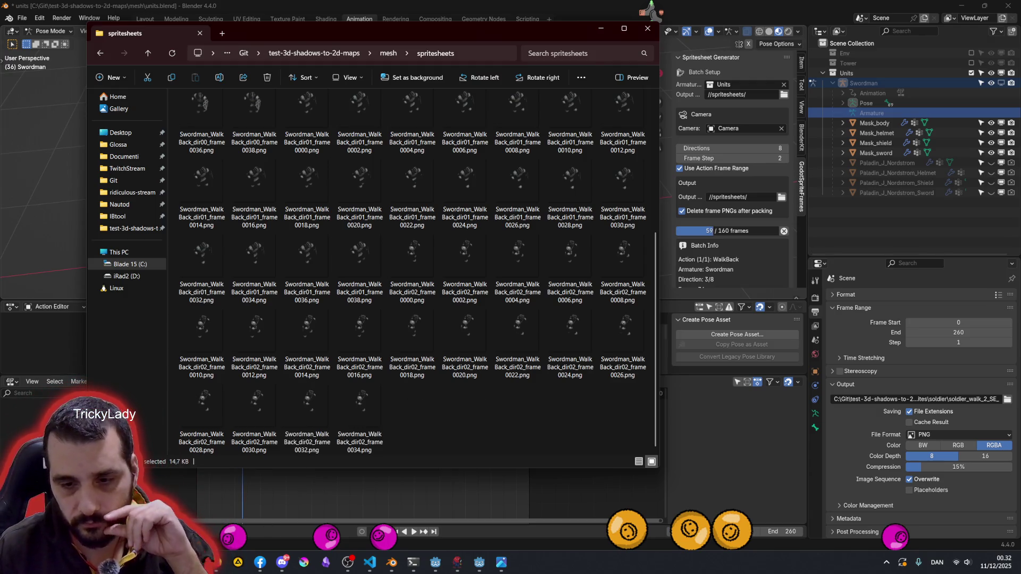
pyautogui.moveTo(384, 568)
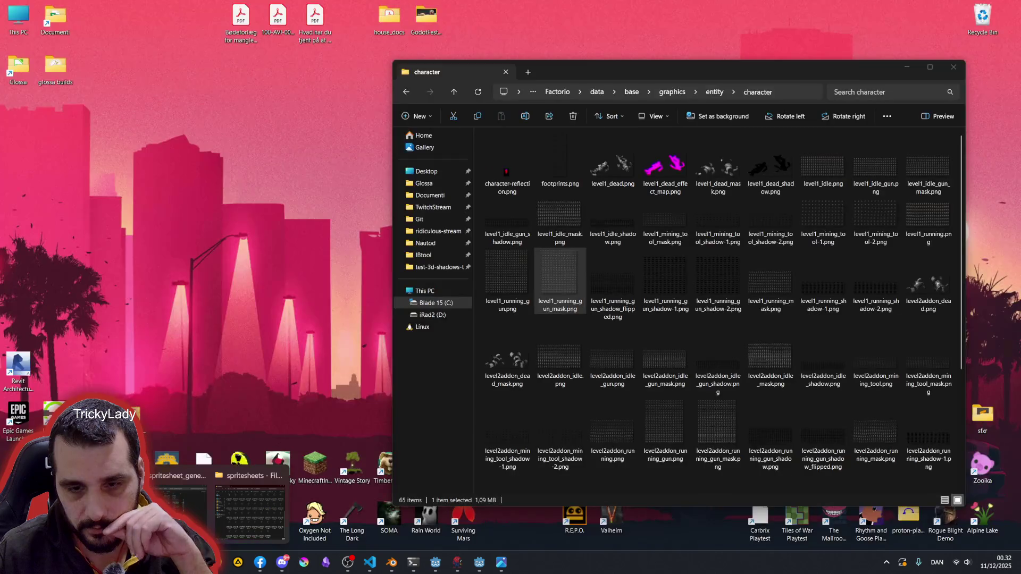
pyautogui.click(247, 515)
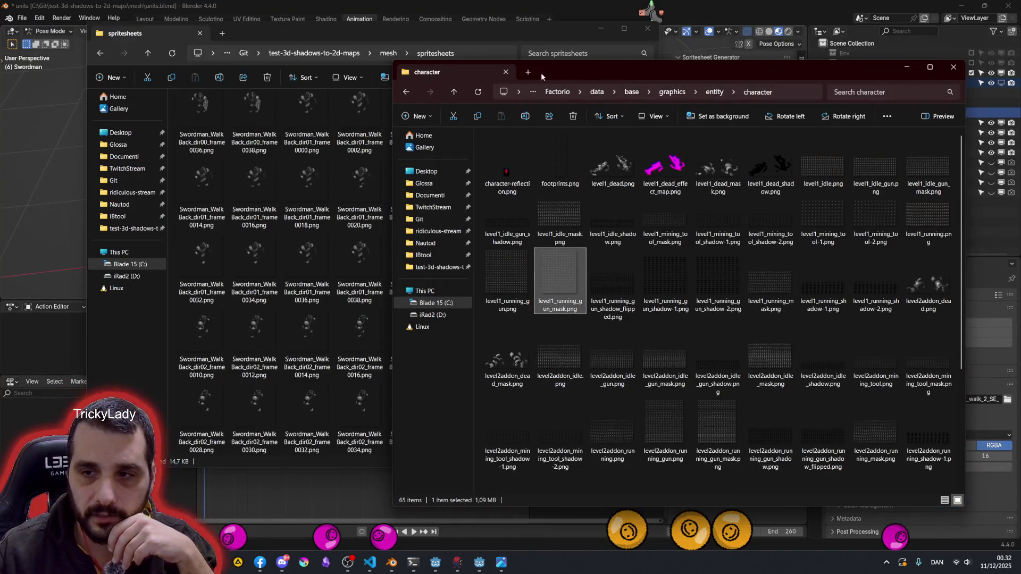
# Open level1_running_gun_mask.png in the image viewer and zoom in on it
pyautogui.press('Return')
pyautogui.scroll(4, 418, 116)
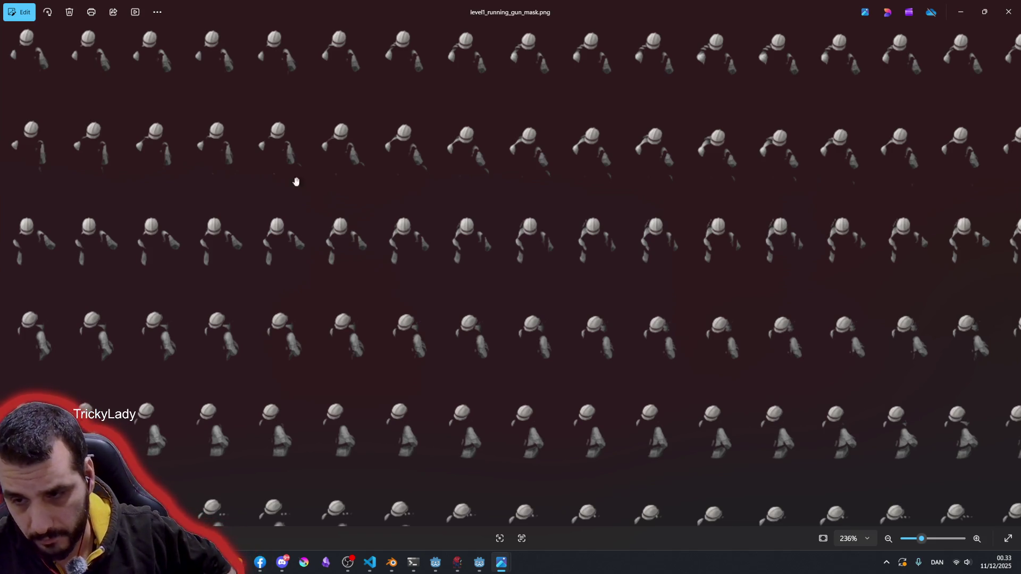
# Zoom and pan across the rows of running gun mask sprites
pyautogui.scroll(-6, 424, 196)
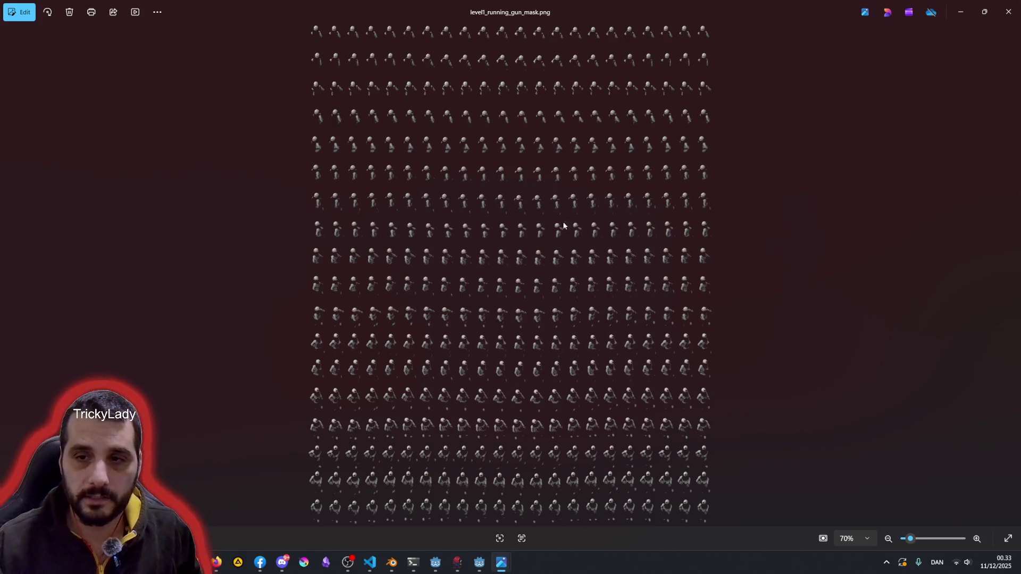
pyautogui.scroll(5, 376, 137)
pyautogui.moveTo(355, 131); pyautogui.dragTo(348, 221)
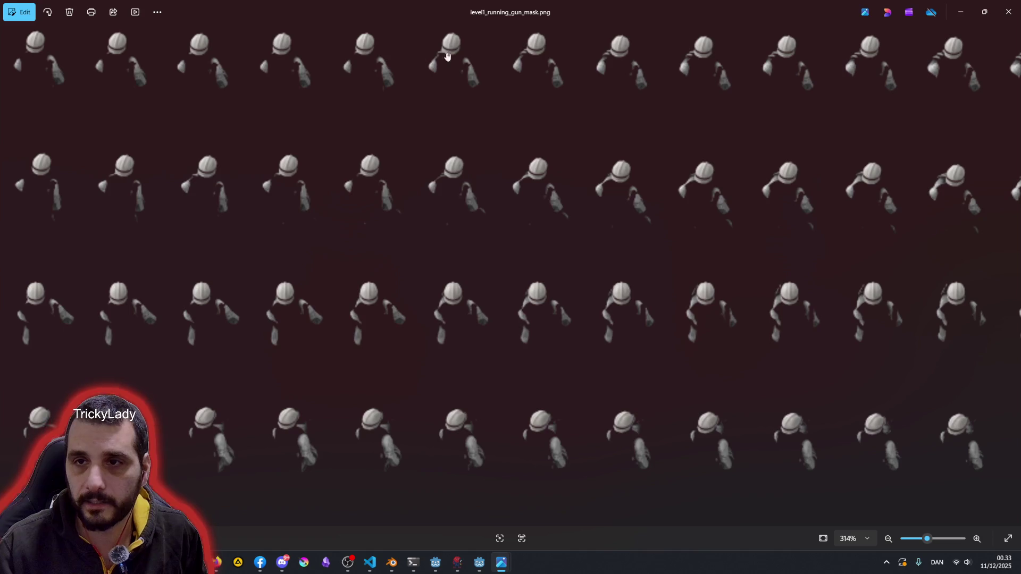
pyautogui.scroll(-5, 340, 126)
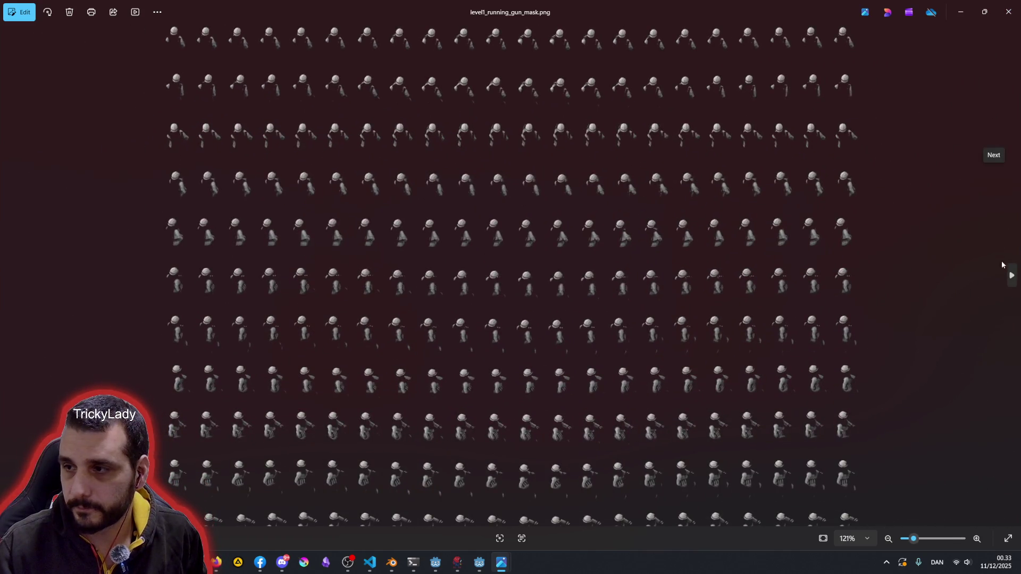
# Step past the two gun shadow sheets to level1_running_mask.png
pyautogui.click(1011, 275)
pyautogui.click(1011, 275)
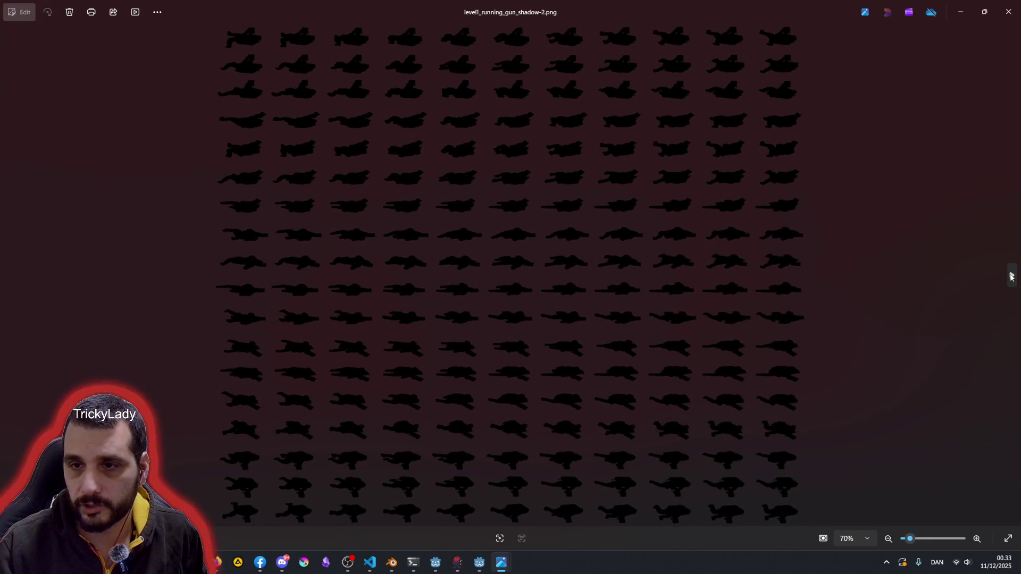
pyautogui.click(1011, 275)
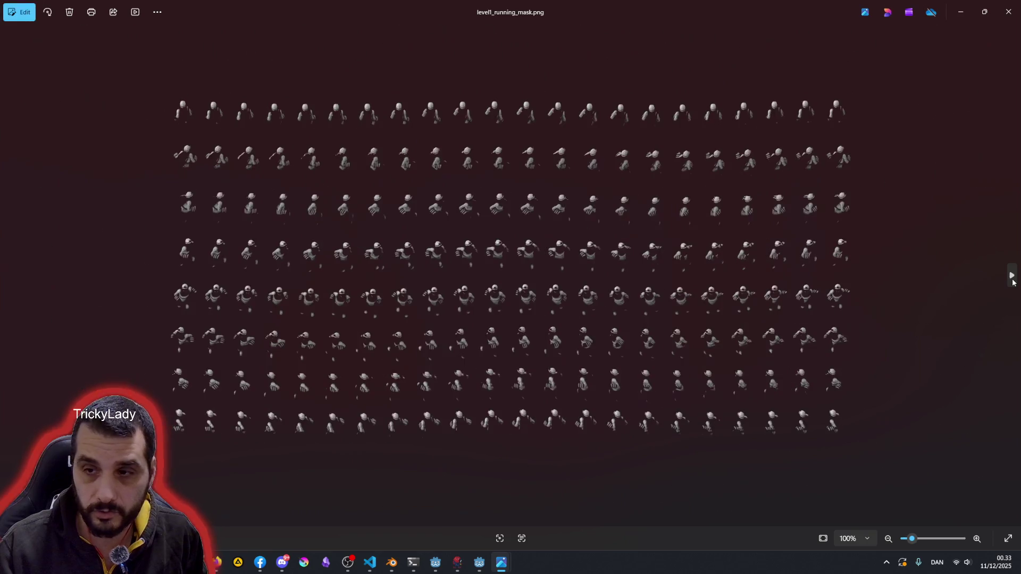
pyautogui.scroll(5, 208, 103)
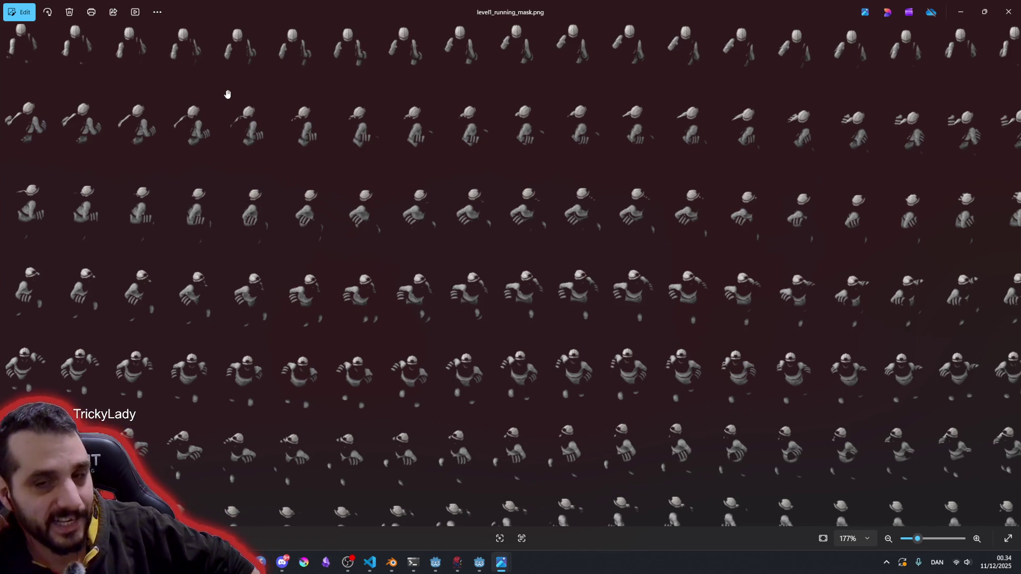
pyautogui.scroll(-3, 539, 292)
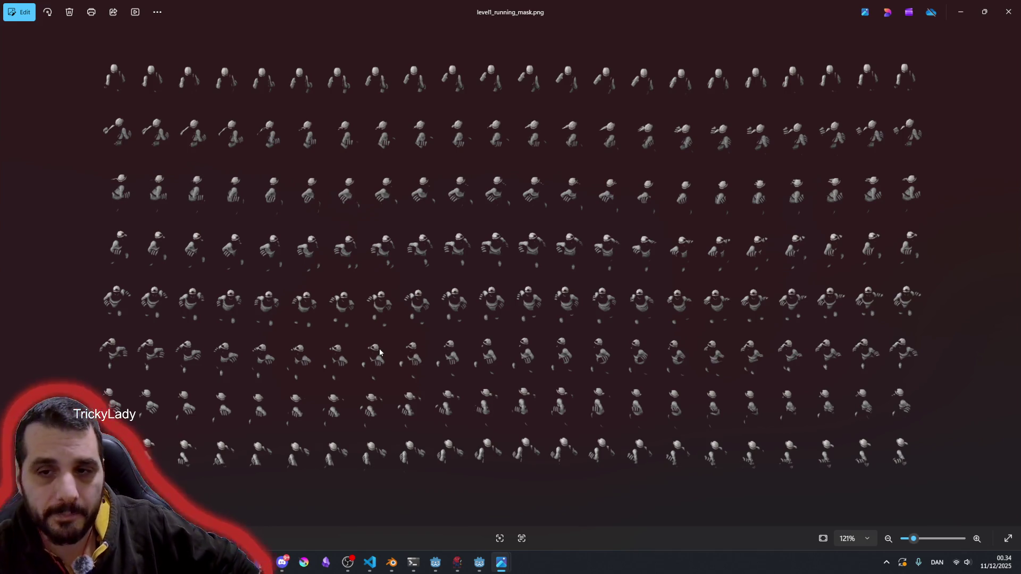
pyautogui.scroll(5, 365, 276)
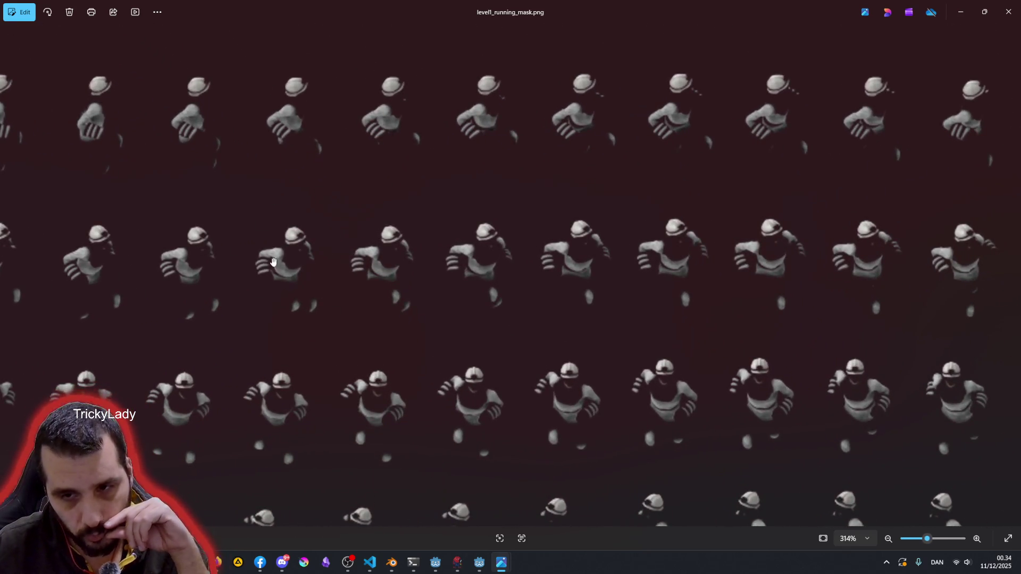
pyautogui.scroll(-6, 253, 298)
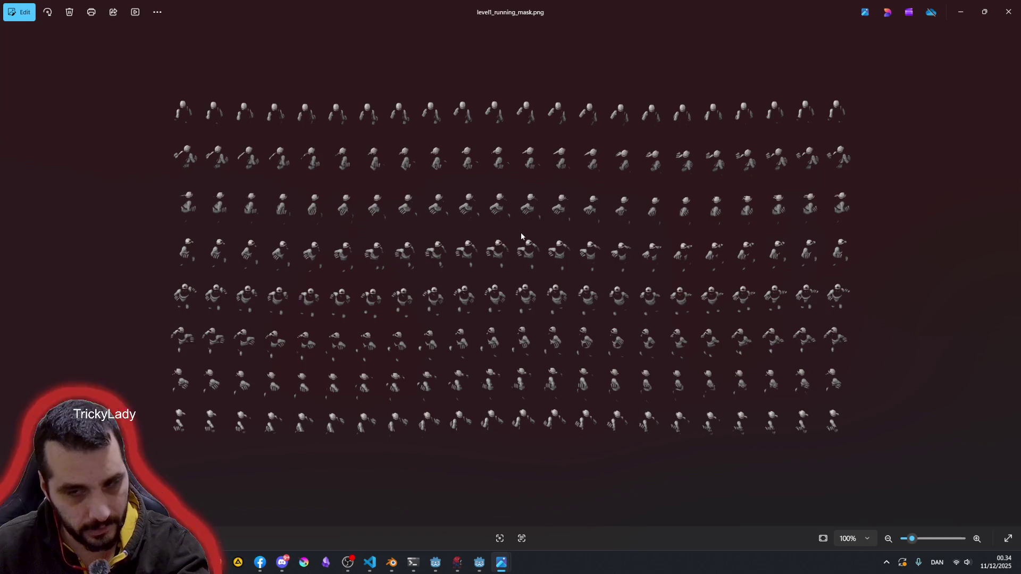
pyautogui.hotkey('alt', 'Tab')
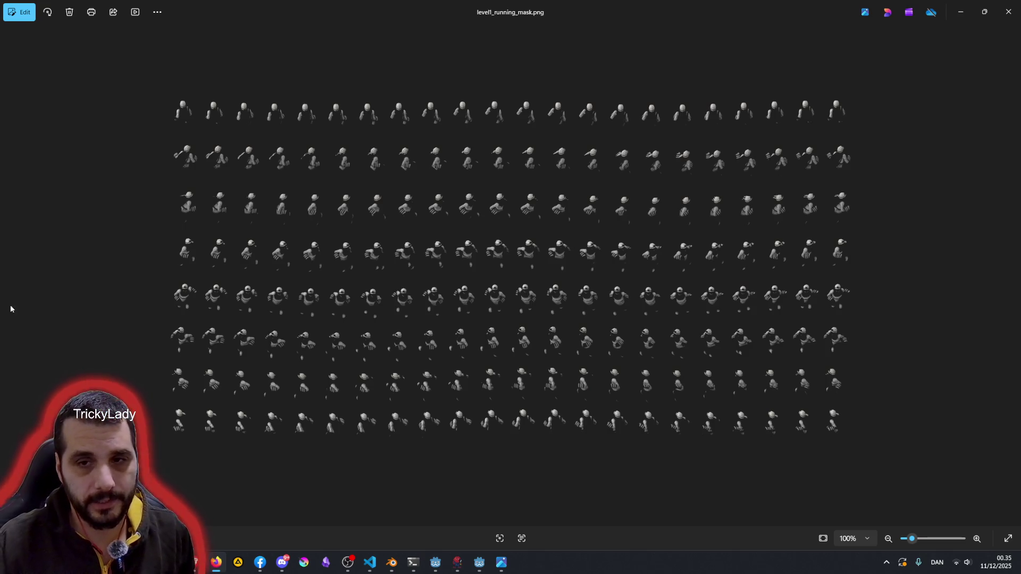
pyautogui.scroll(5, 312, 202)
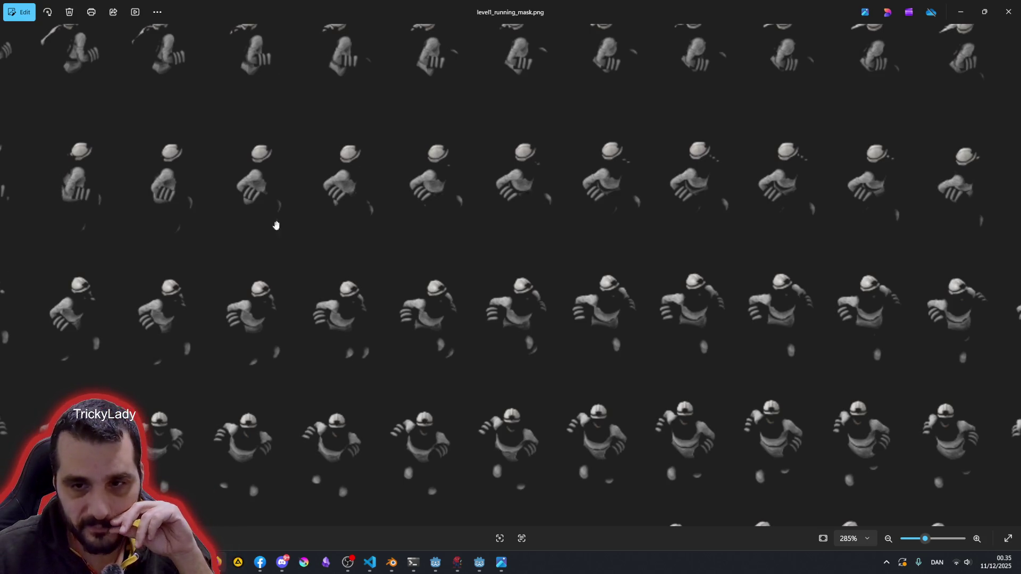
# Close the Factorio sheet and open Swordman_WalkBack_sheet.png from the spritesheets folder in Photos
pyautogui.scroll(3, 269, 223)
pyautogui.scroll(-5, 273, 208)
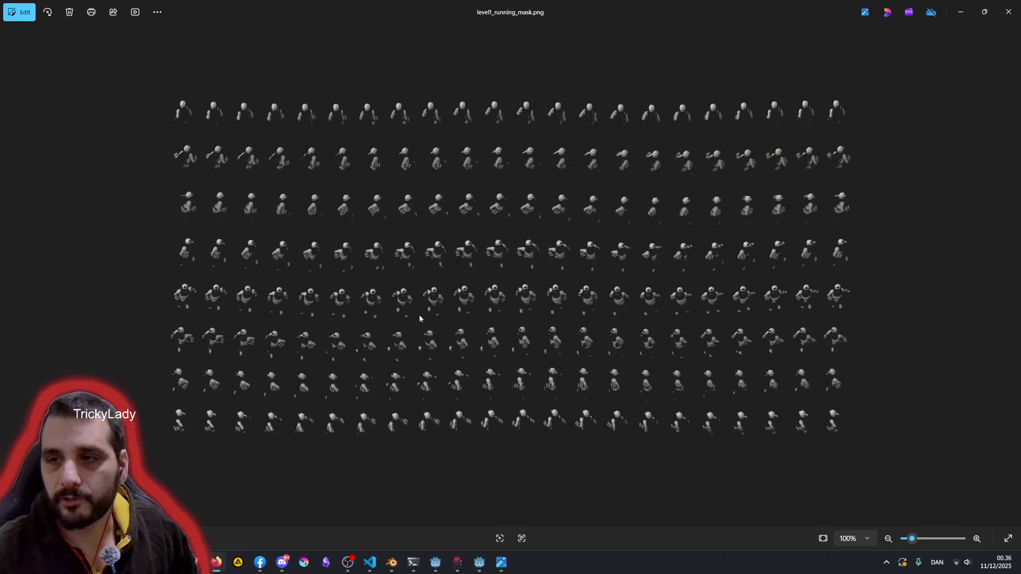
pyautogui.click(1016, 5)
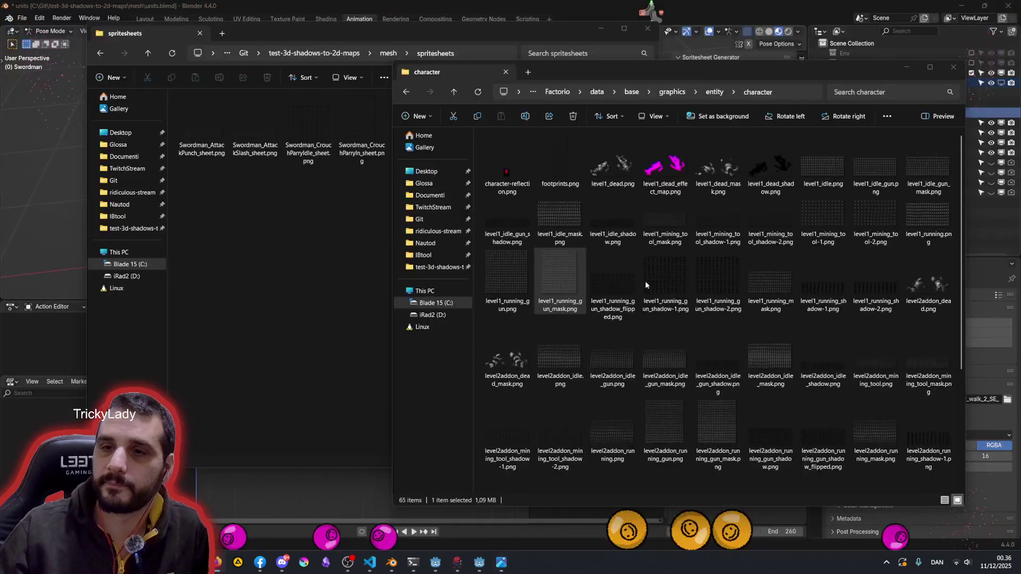
pyautogui.click(379, 254)
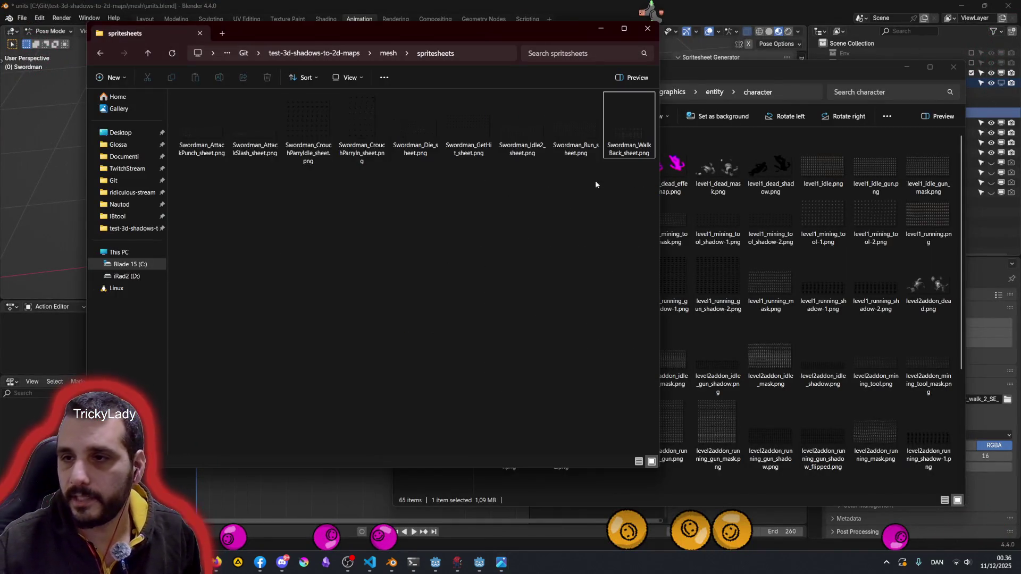
pyautogui.doubleClick(624, 129)
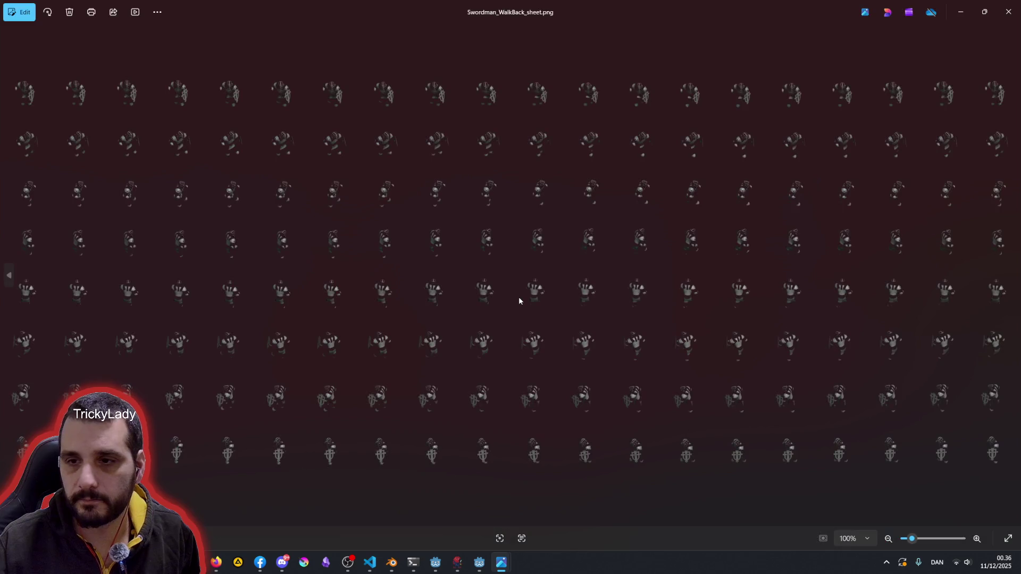
pyautogui.scroll(8, 218, 164)
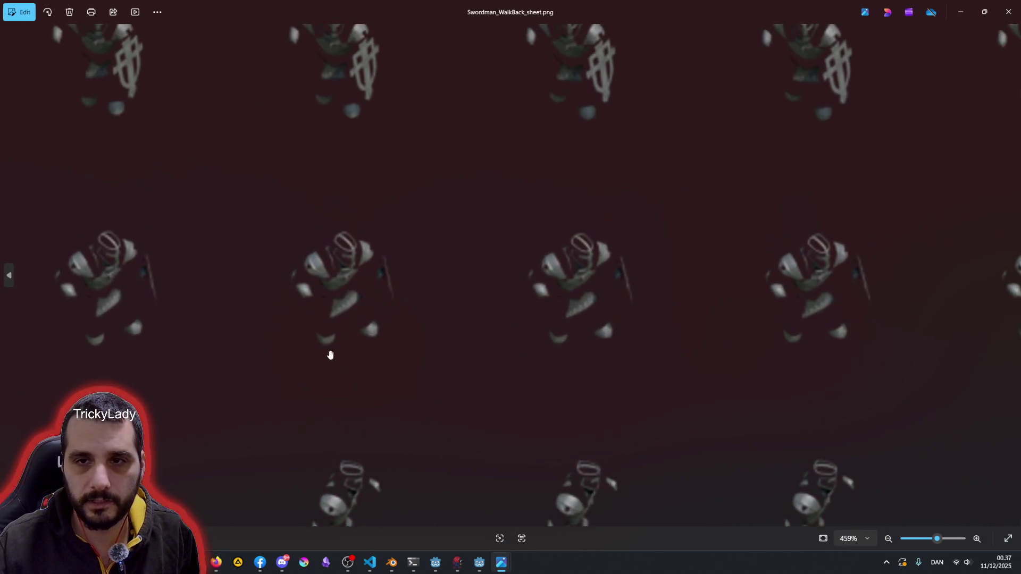
pyautogui.scroll(3, 326, 329)
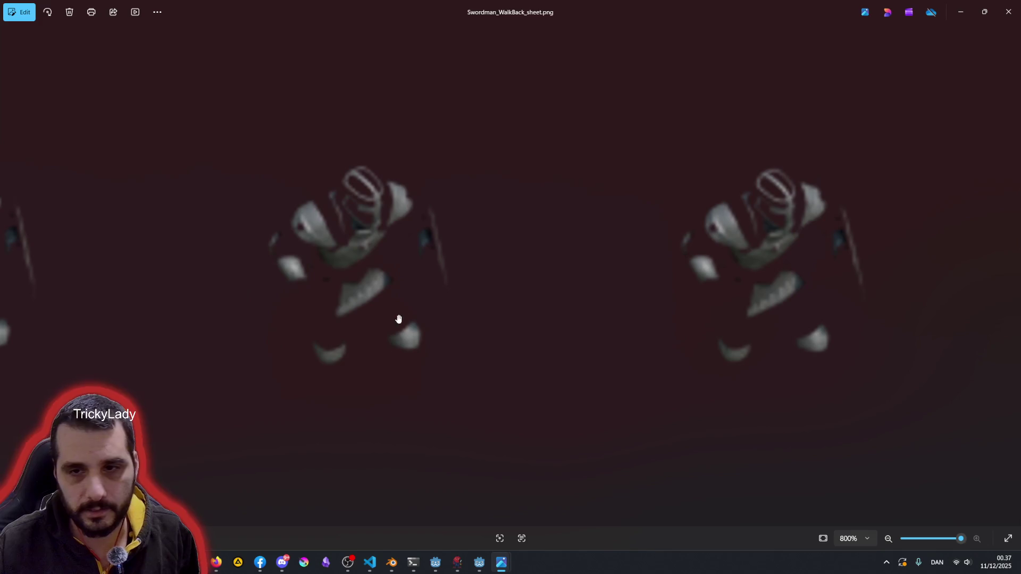
pyautogui.scroll(-8, 564, 364)
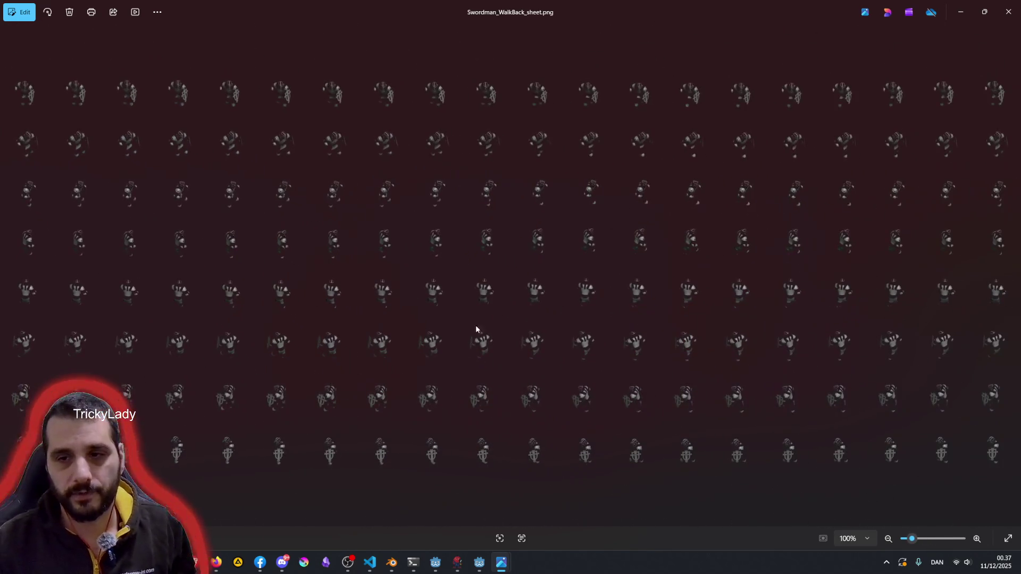
pyautogui.scroll(4, 390, 298)
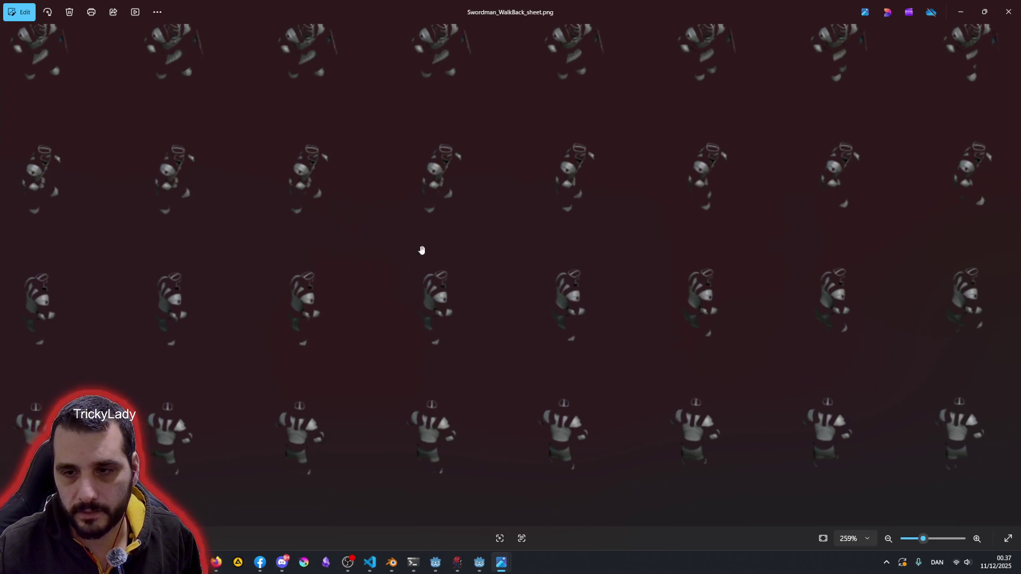
pyautogui.scroll(-4, 495, 315)
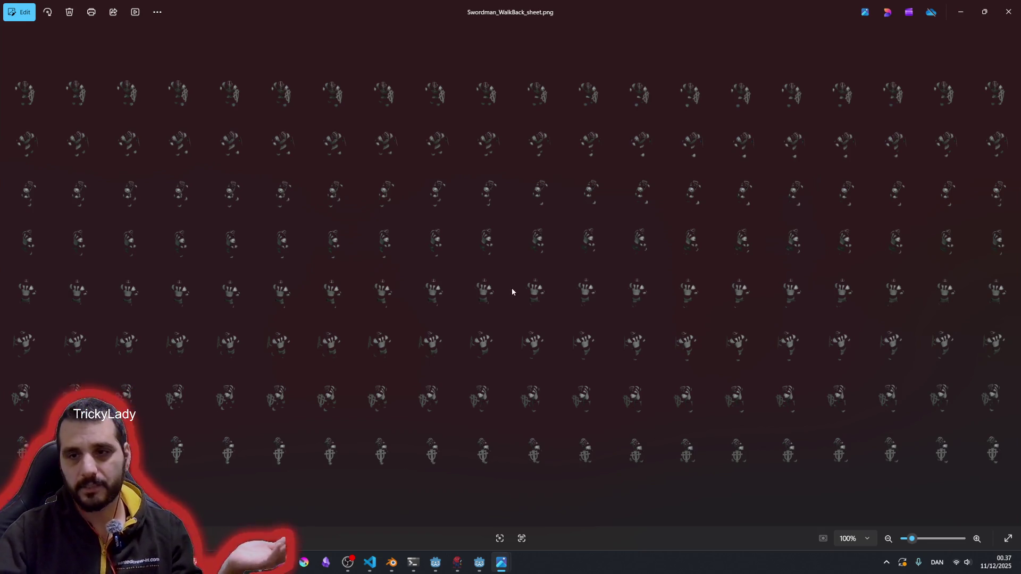
pyautogui.scroll(3, 502, 233)
pyautogui.scroll(3, 503, 233)
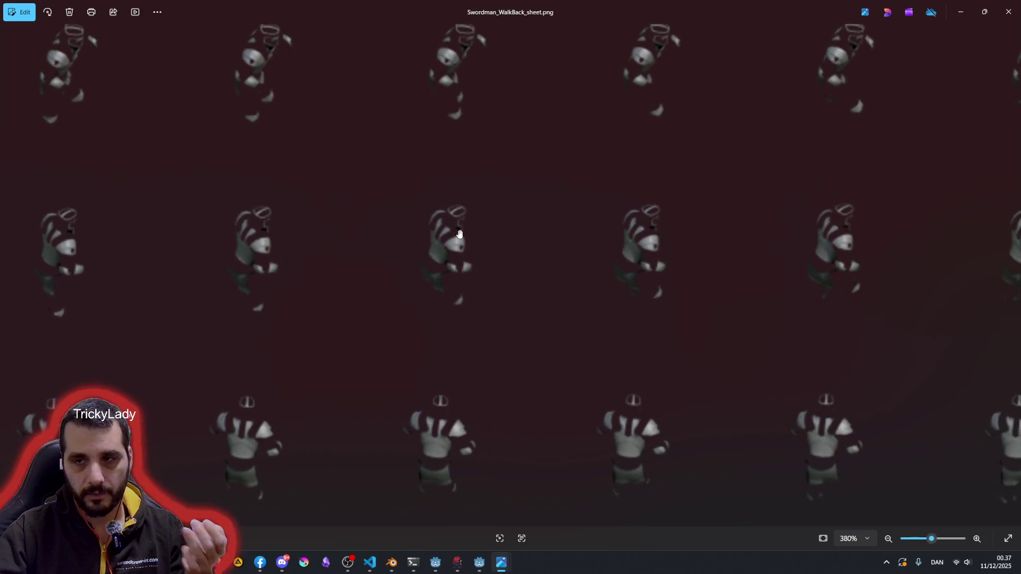
pyautogui.scroll(-3, 456, 235)
# Close the sheet viewer and rename the WalkBack sheet to Swordman_WalkBack_sheet_mask.png
pyautogui.click(1008, 11)
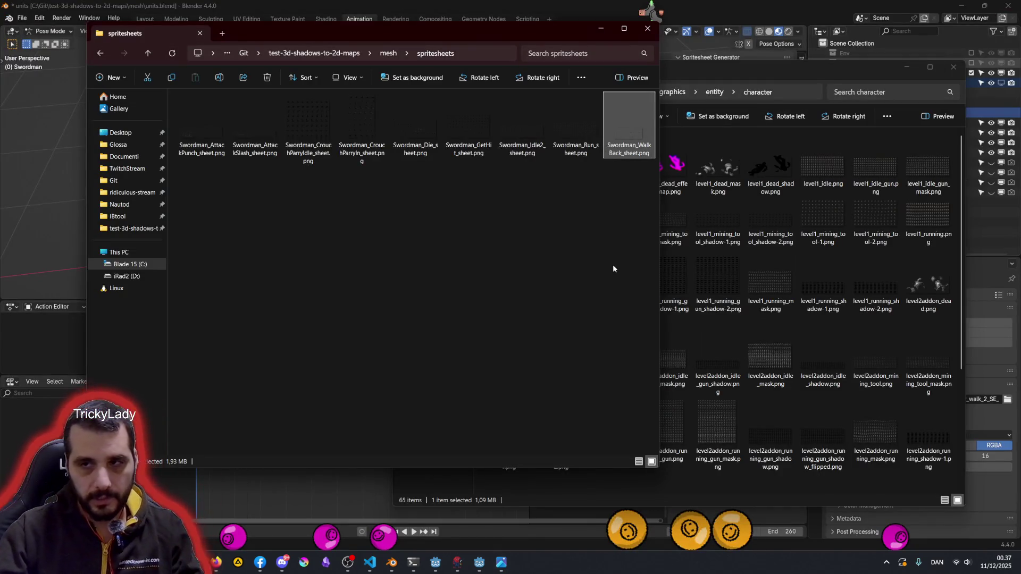
pyautogui.click(635, 152)
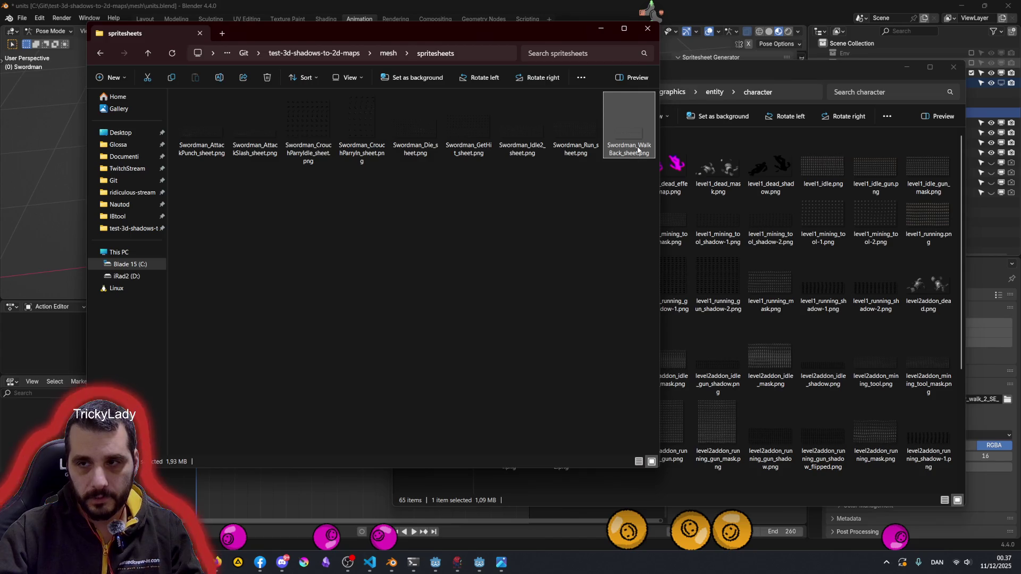
pyautogui.press('Escape')
pyautogui.write('_mask')
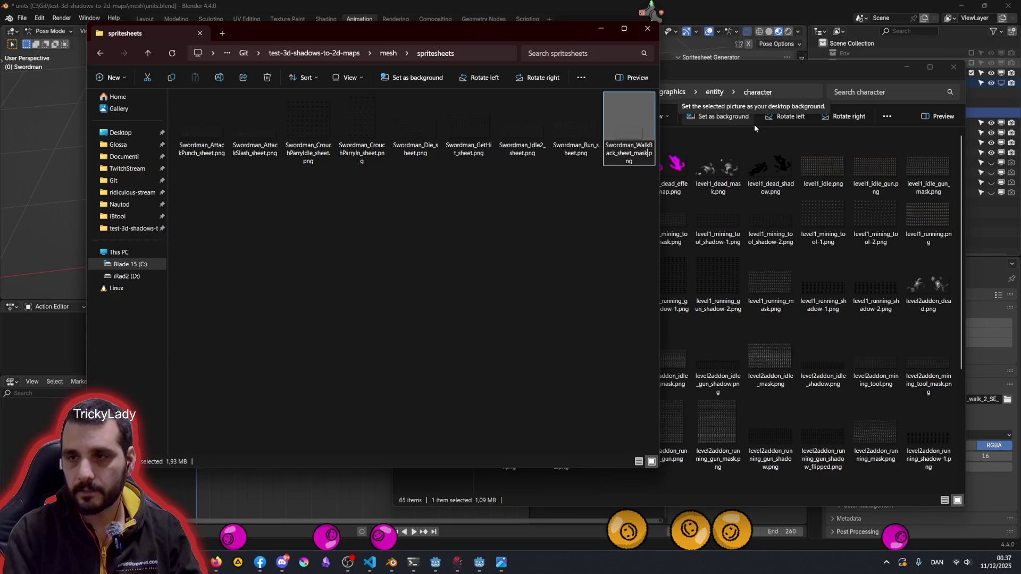
# Copy the Swordman_WalkBack_sheet_mask.png file to the clipboard
pyautogui.click(609, 168)
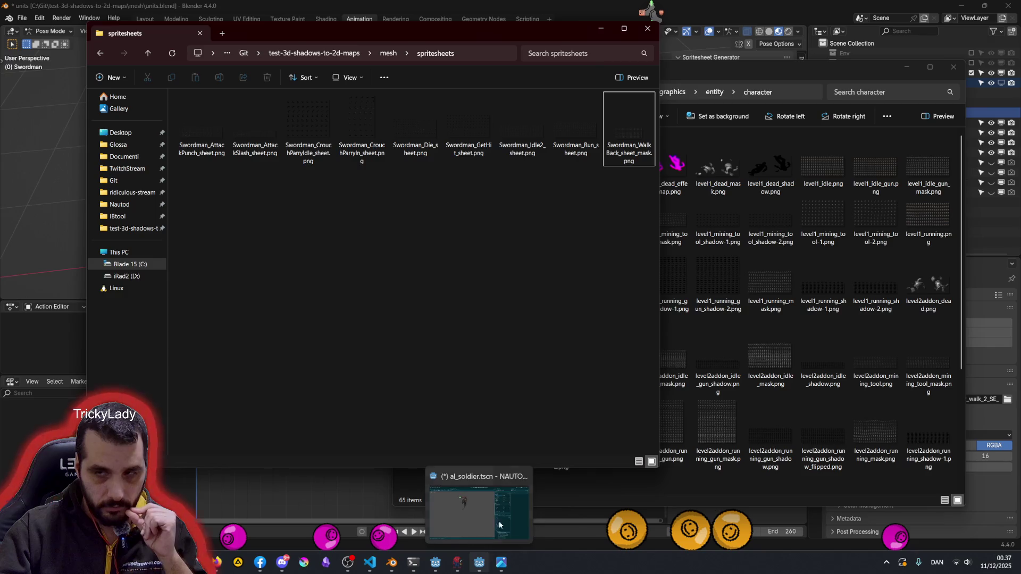
pyautogui.click(637, 120)
pyautogui.hotkey('ctrl', 'c')
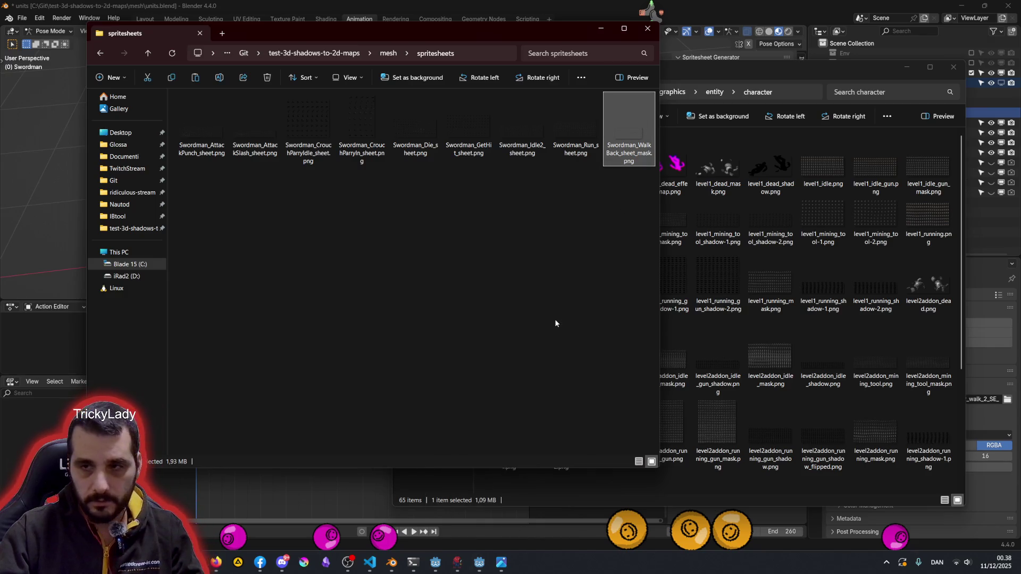
pyautogui.click(556, 317)
# Bring the copied mask sheet into Godot's res://graphics/units/swordman folder
pyautogui.click(479, 562)
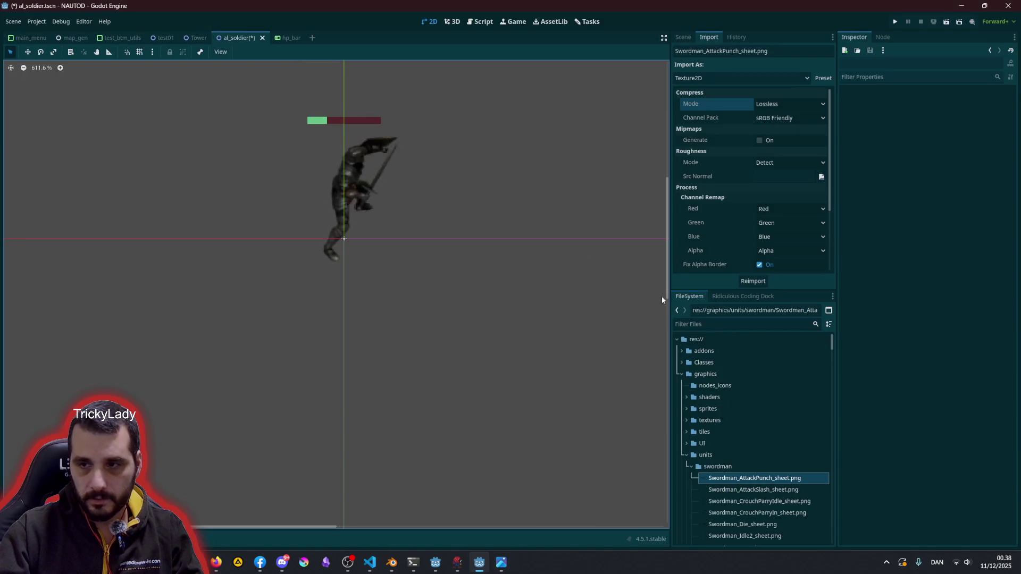
pyautogui.click(732, 467)
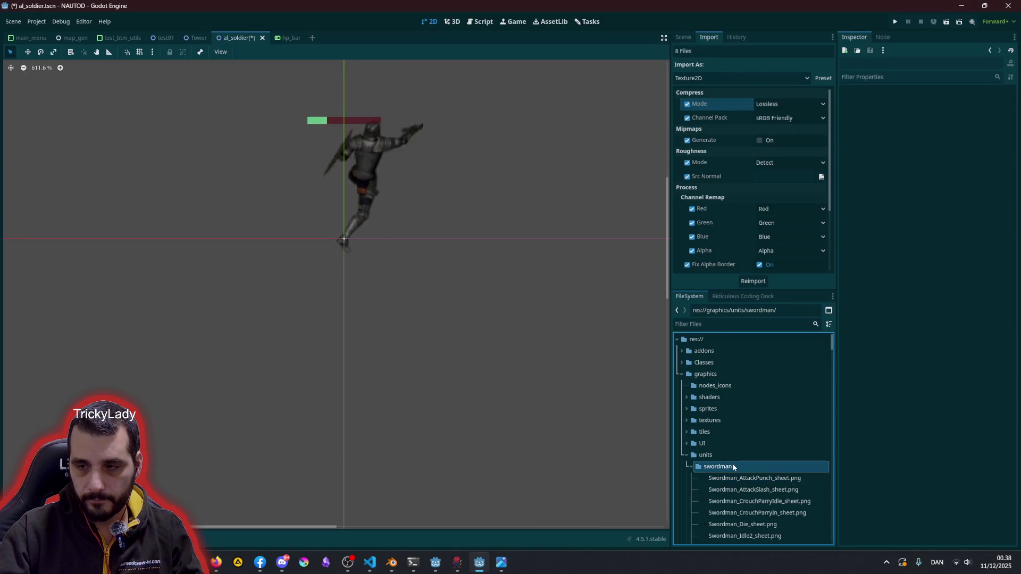
pyautogui.rightClick(732, 466)
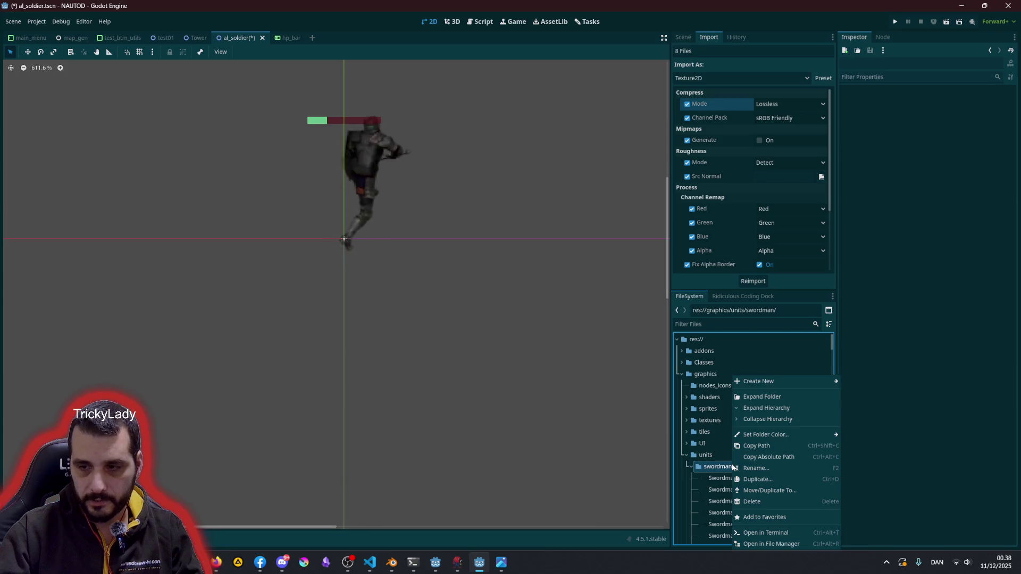
pyautogui.click(726, 469)
pyautogui.moveTo(216, 562)
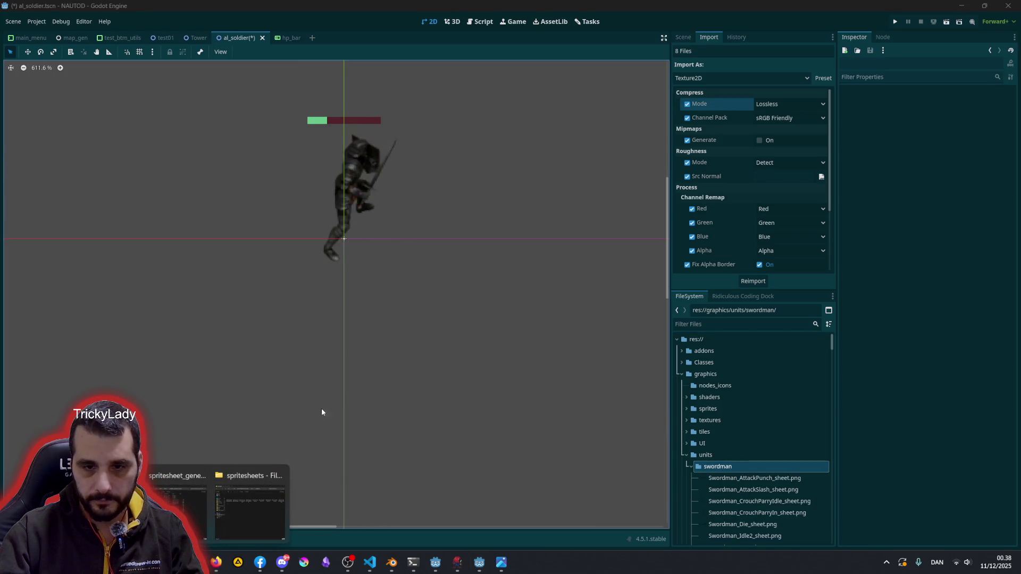
pyautogui.moveTo(253, 500)
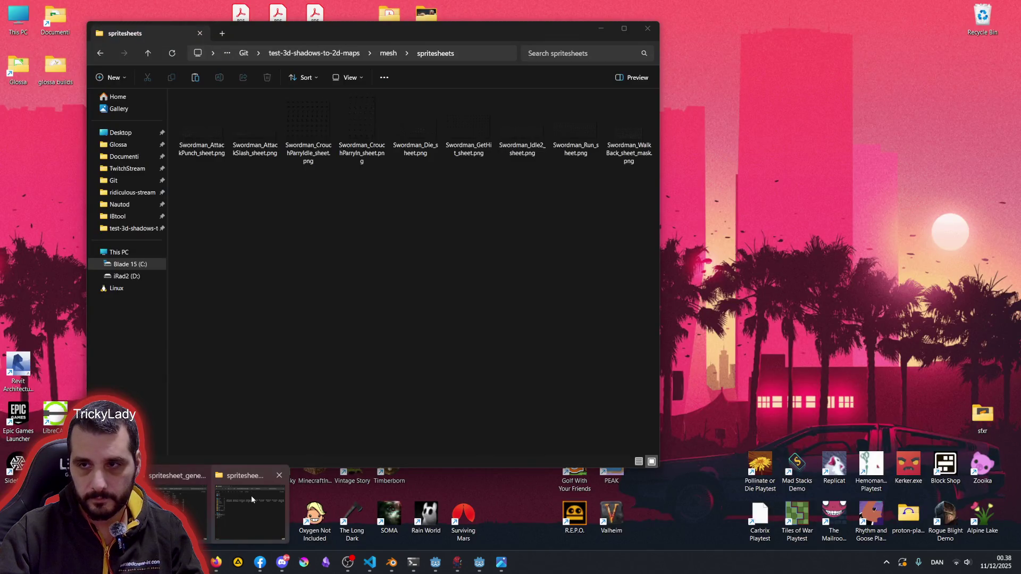
pyautogui.click(251, 495)
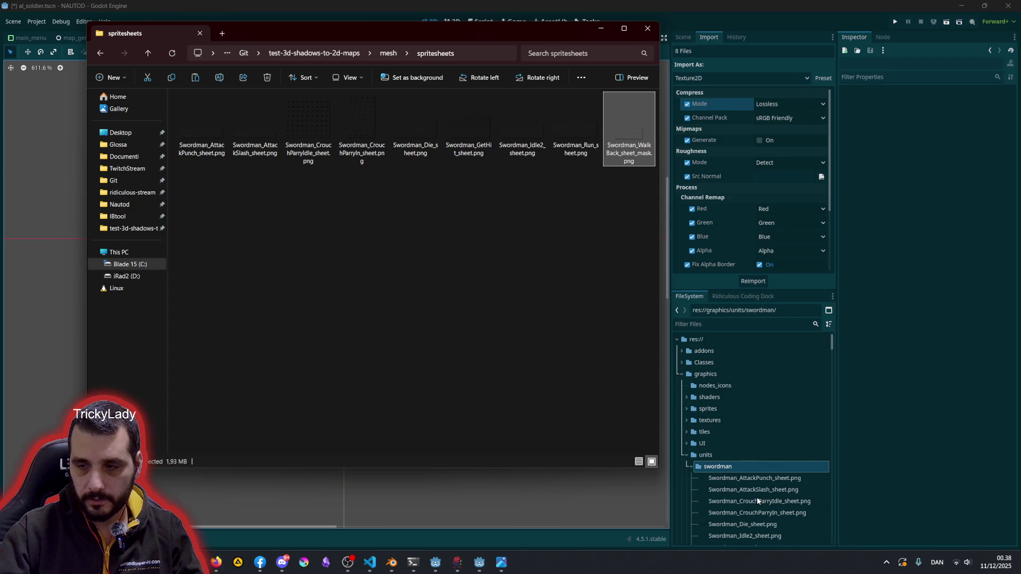
# Select Swordman_WalkBack_sheet_mask.png in FileSystem and return to the soldier scene's node tree
pyautogui.click(620, 494)
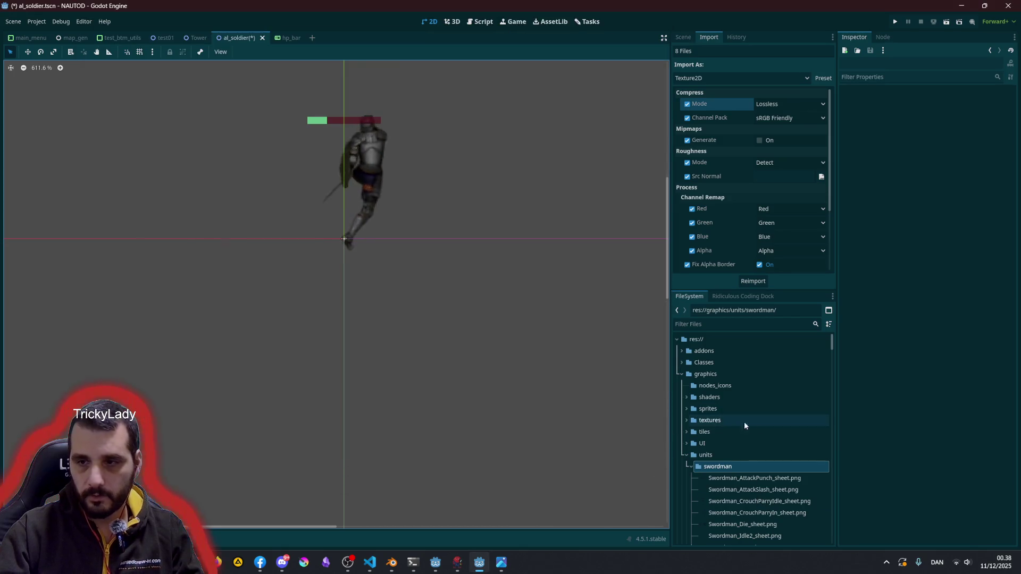
pyautogui.click(753, 475)
pyautogui.scroll(-3, 753, 472)
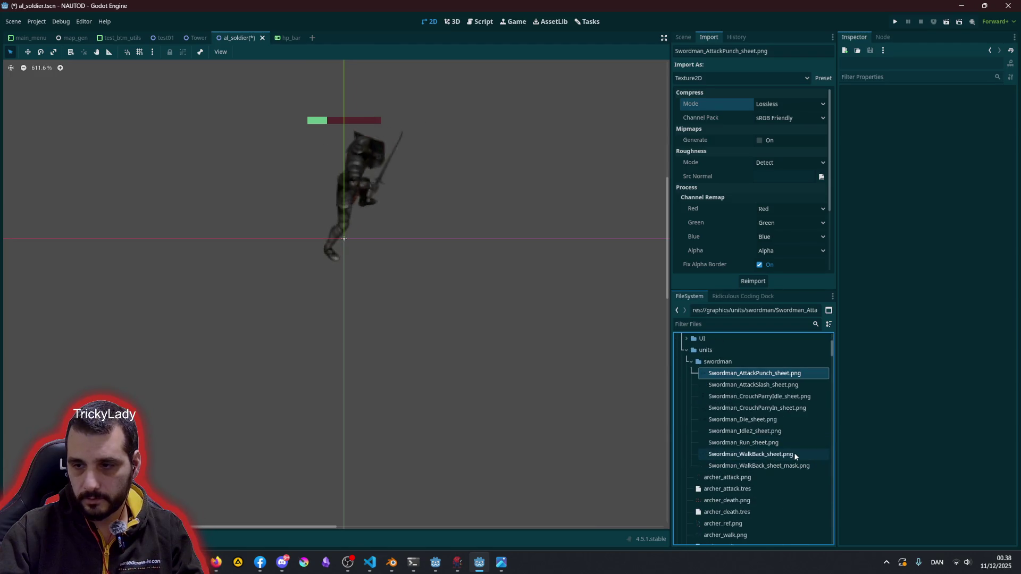
pyautogui.click(791, 466)
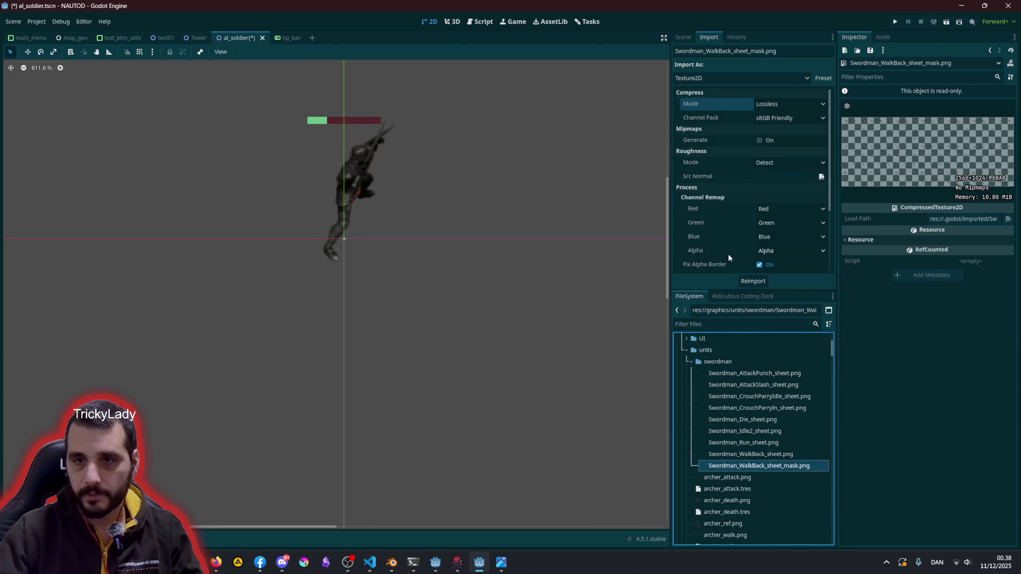
pyautogui.click(682, 38)
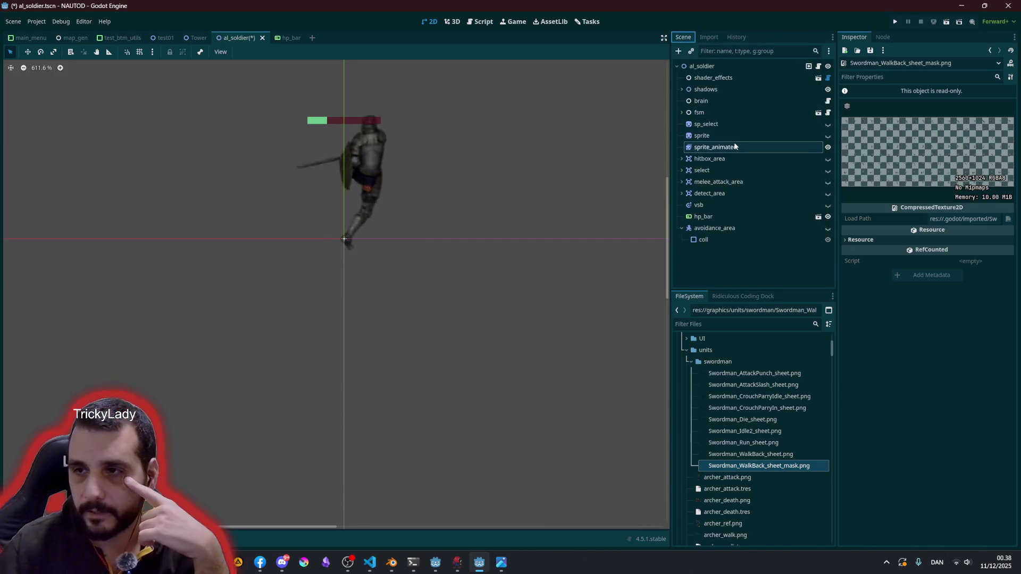
# Duplicate the sprite_animated node and rename the copy sprite_animated_mask
pyautogui.click(734, 147)
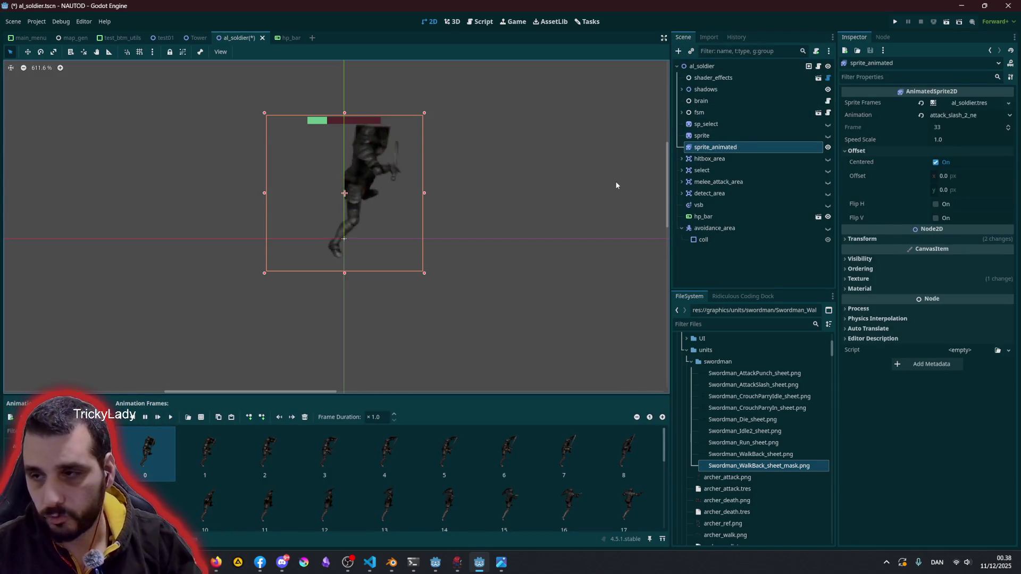
pyautogui.hotkey('ctrl', 'd')
pyautogui.doubleClick(722, 158)
pyautogui.write('sprite_animated_mask')
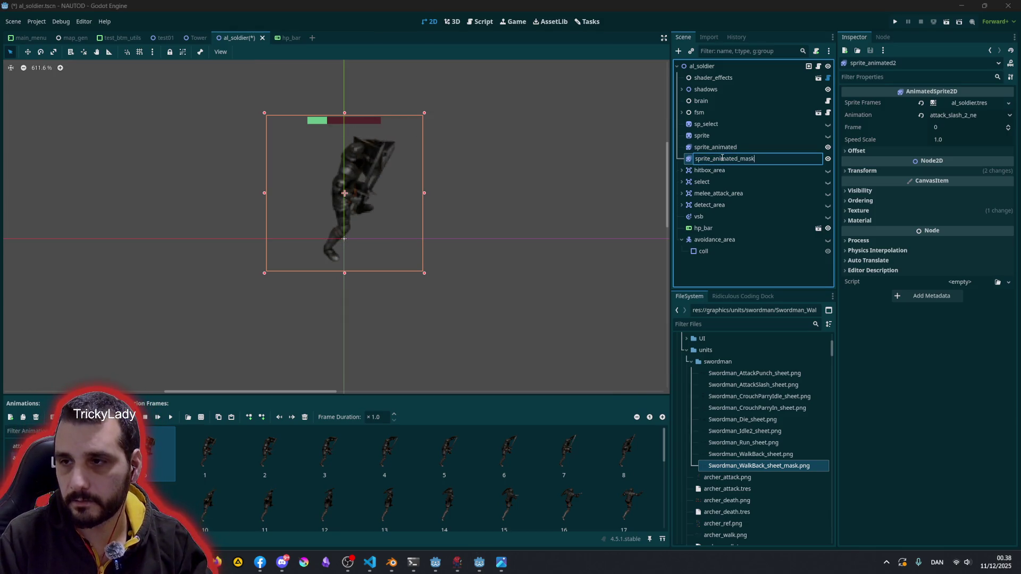
pyautogui.press('Return')
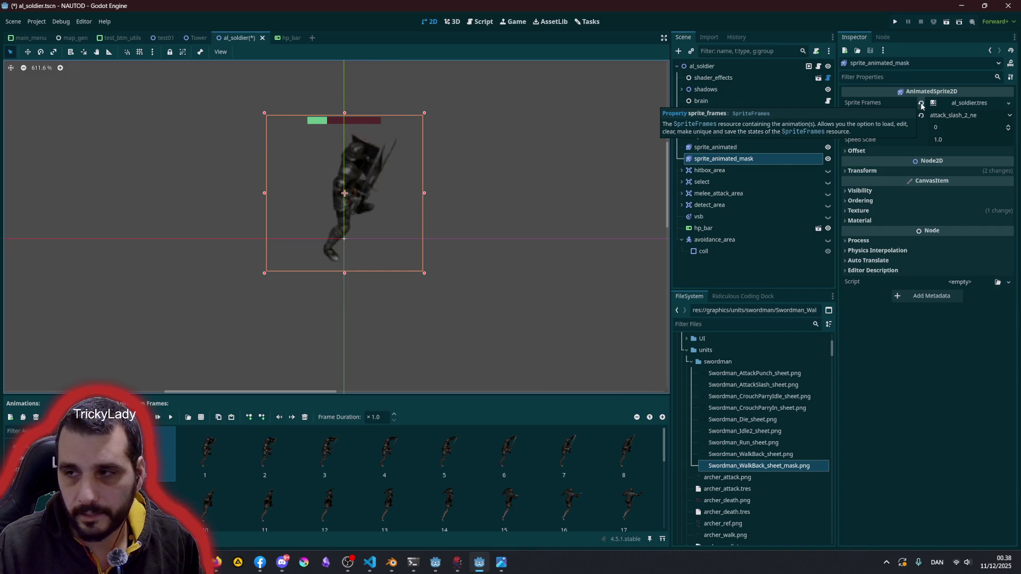
# Make the copy's Sprite Frames resource unique to the node
pyautogui.rightClick(956, 102)
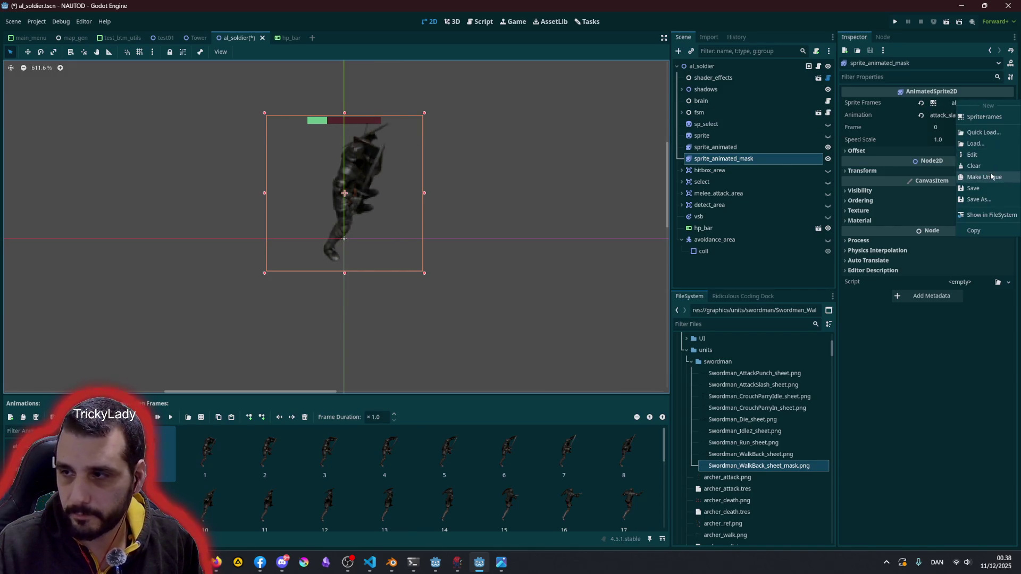
pyautogui.click(982, 177)
pyautogui.rightClick(977, 103)
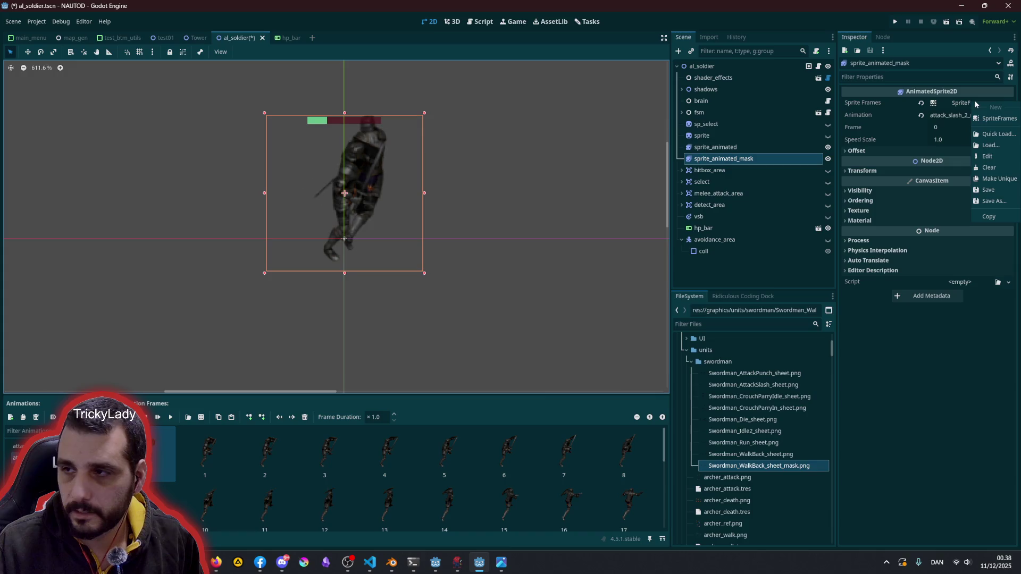
# In Save Resource As, navigate to res://instances/Entities/Units/swordman
pyautogui.click(990, 202)
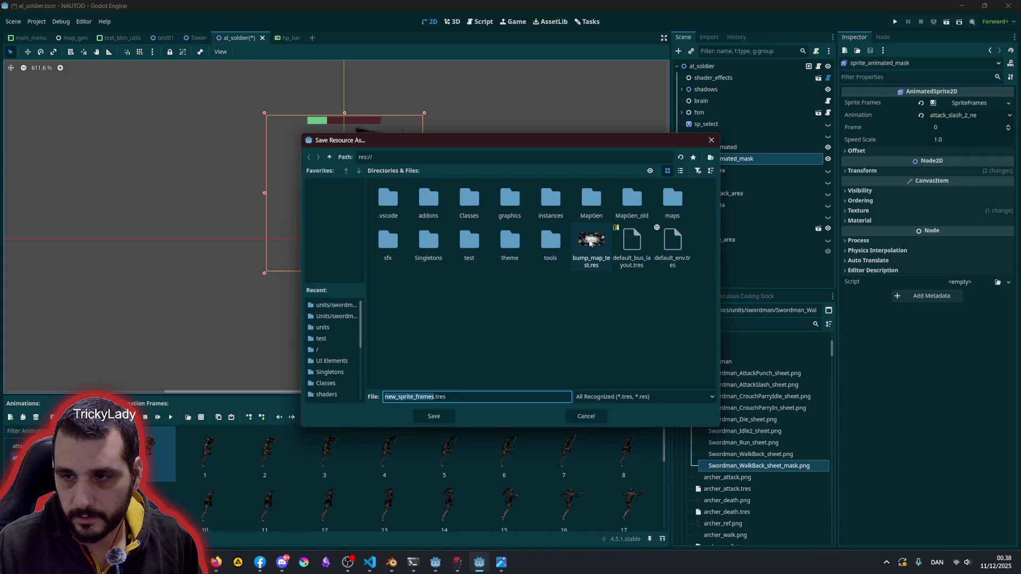
pyautogui.doubleClick(506, 200)
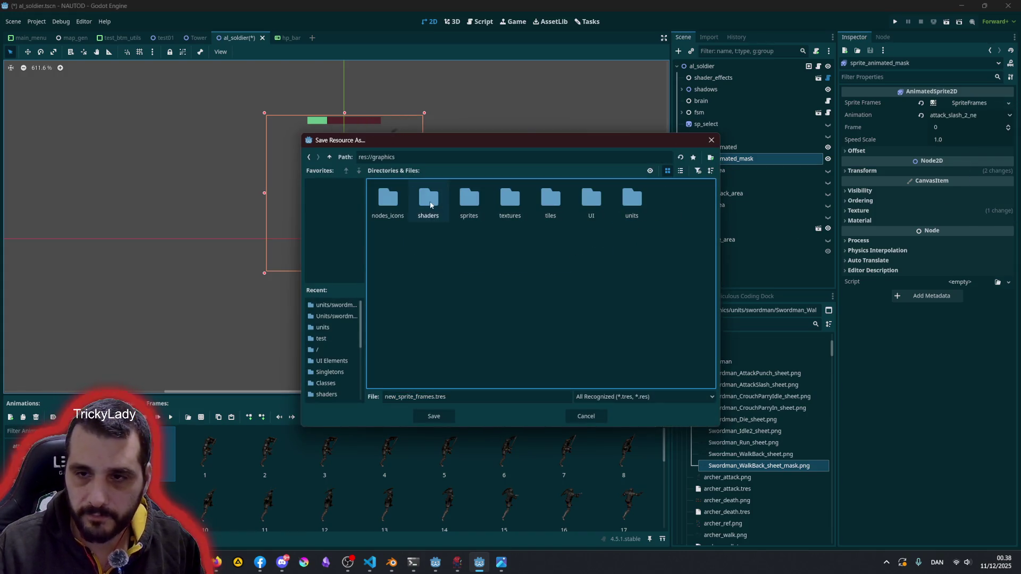
pyautogui.doubleClick(469, 200)
pyautogui.click(329, 156)
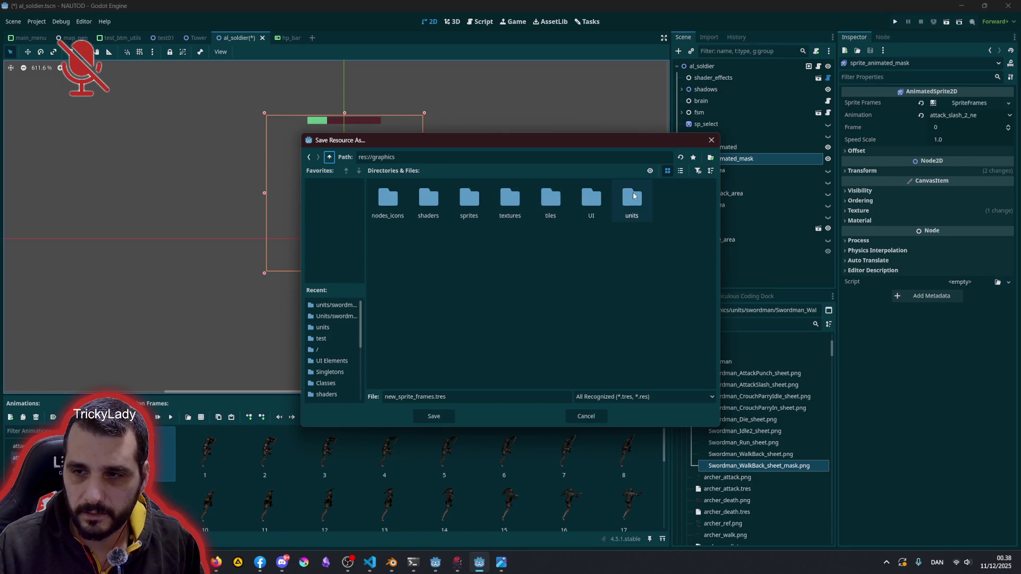
pyautogui.doubleClick(632, 197)
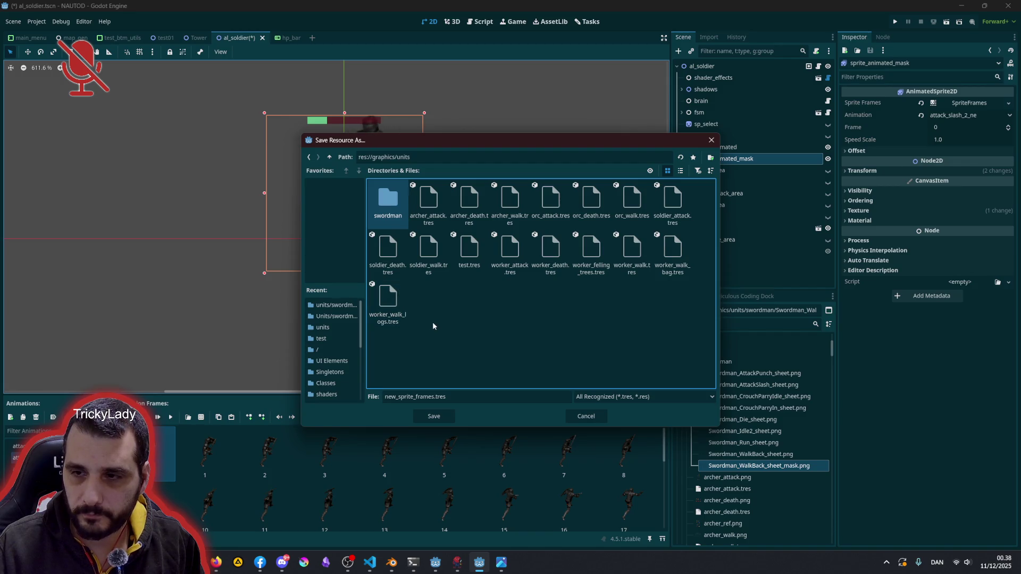
pyautogui.doubleClick(388, 201)
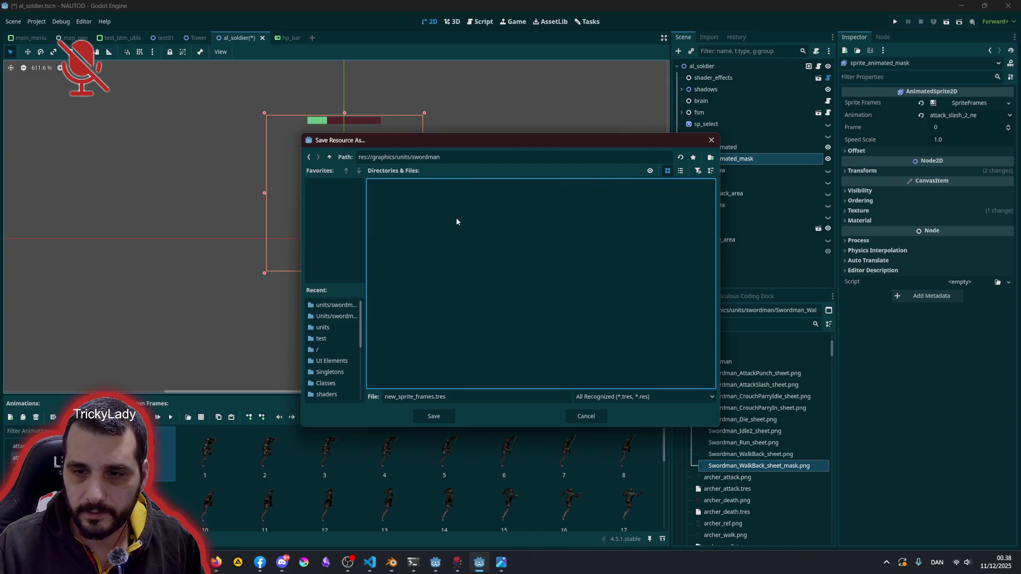
pyautogui.click(330, 157)
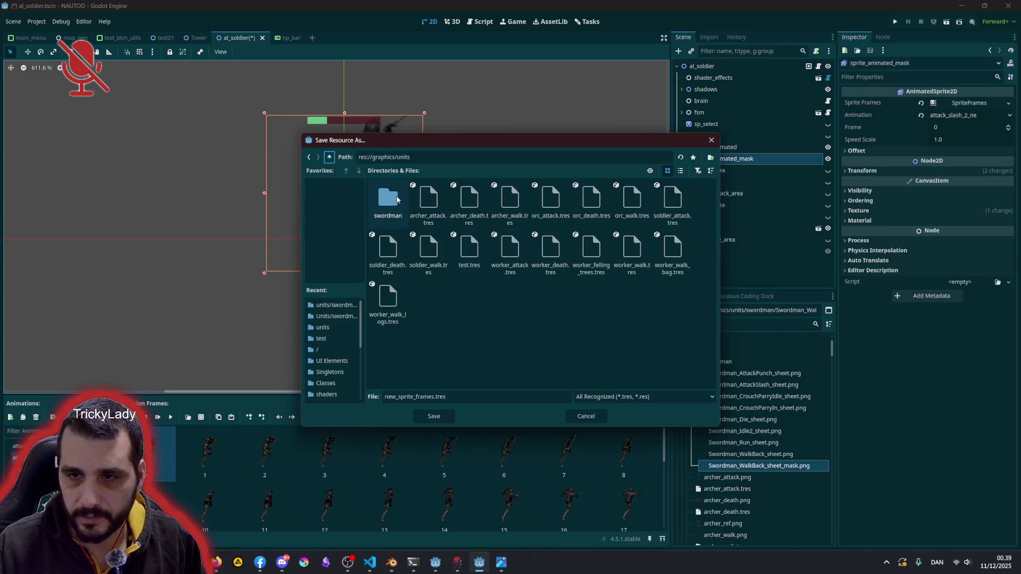
pyautogui.click(329, 158)
pyautogui.click(329, 157)
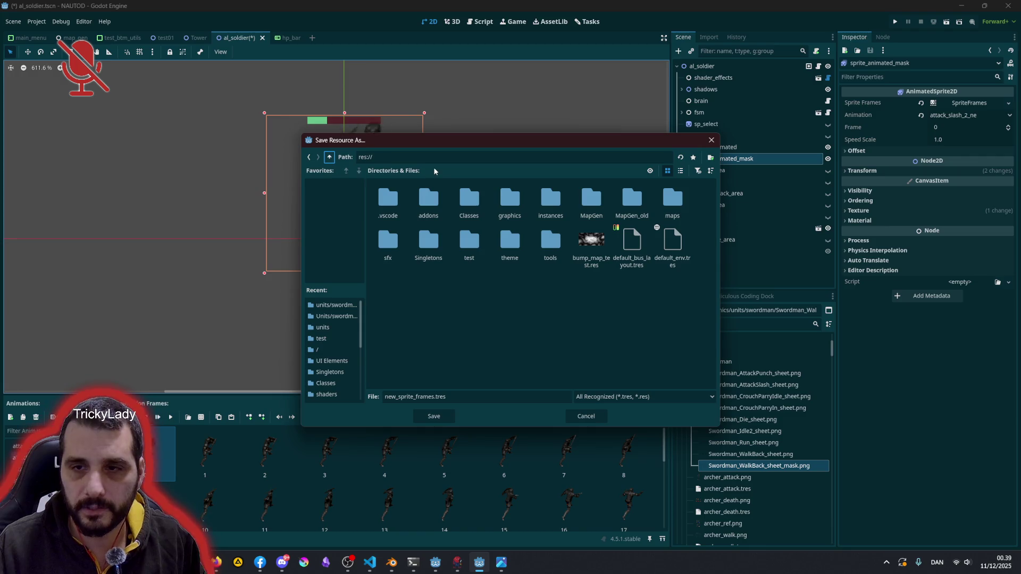
pyautogui.doubleClick(552, 213)
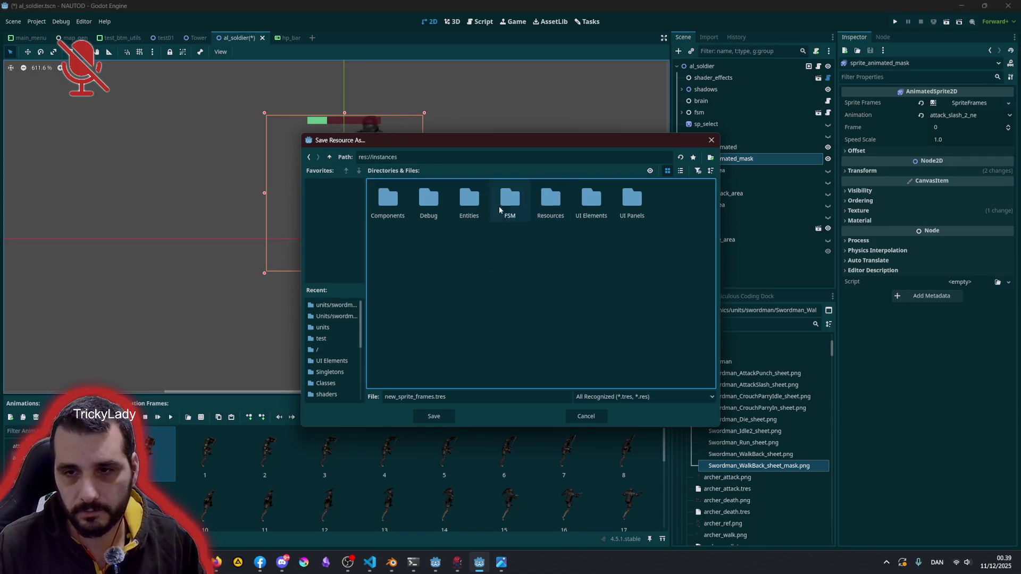
pyautogui.click(407, 204)
pyautogui.doubleClick(470, 198)
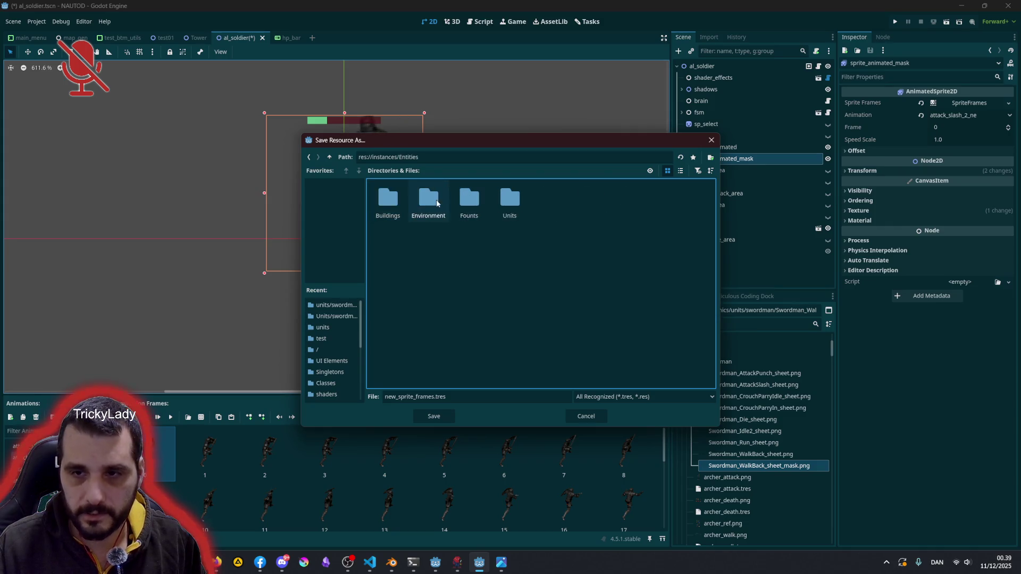
pyautogui.doubleClick(479, 202)
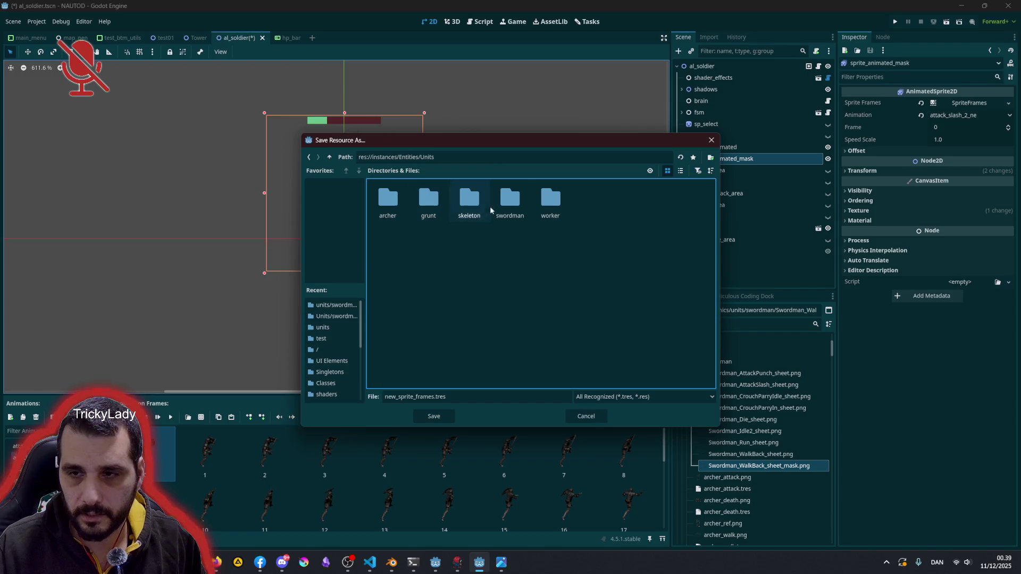
pyautogui.doubleClick(511, 204)
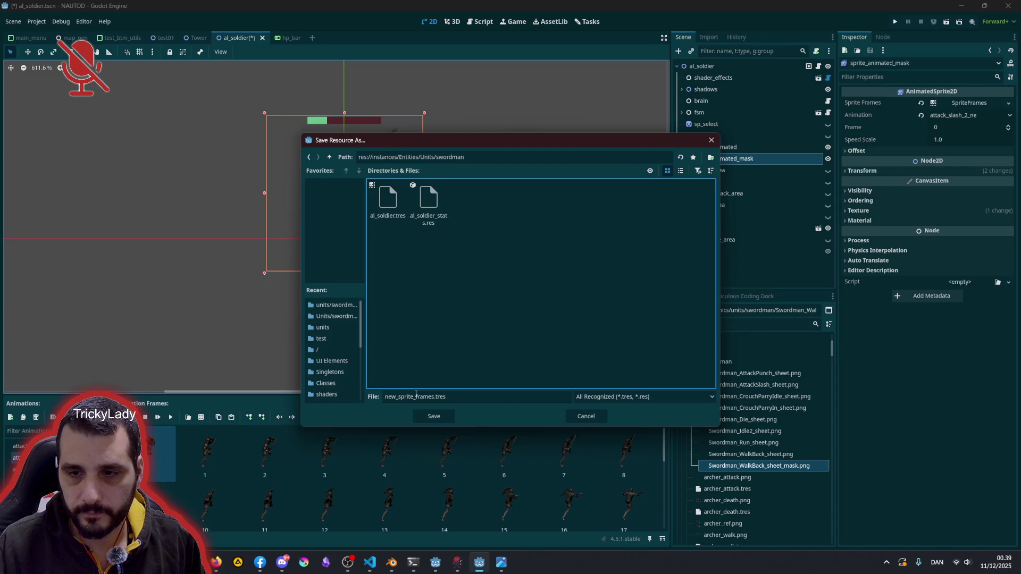
# Name the file al_soldier_mask_sprite_frames.tres and save it
pyautogui.click(399, 396)
pyautogui.press('BackSpace')
pyautogui.press('BackSpace')
pyautogui.press('BackSpace')
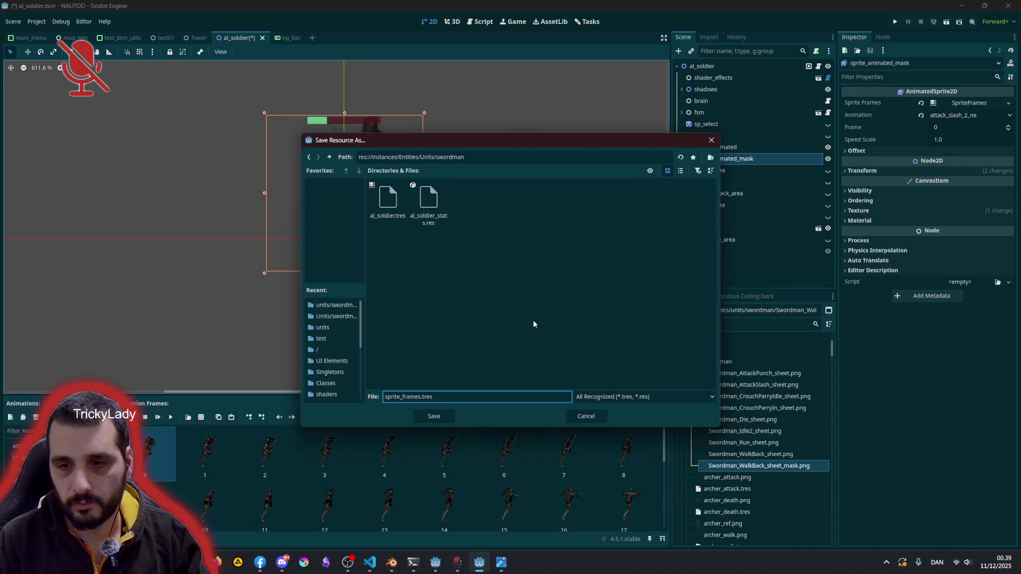
pyautogui.write('al_sol')
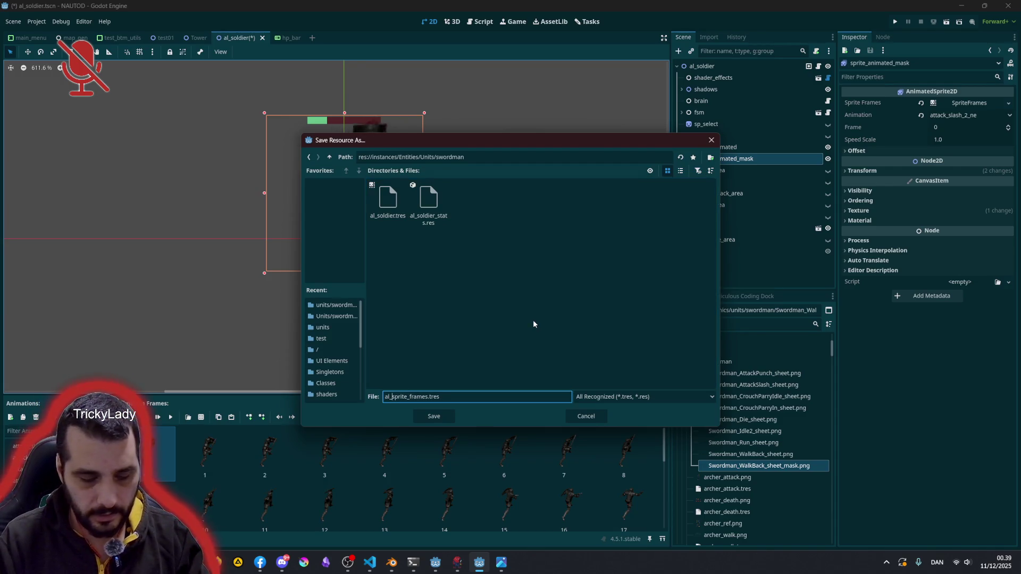
pyautogui.write('dier_')
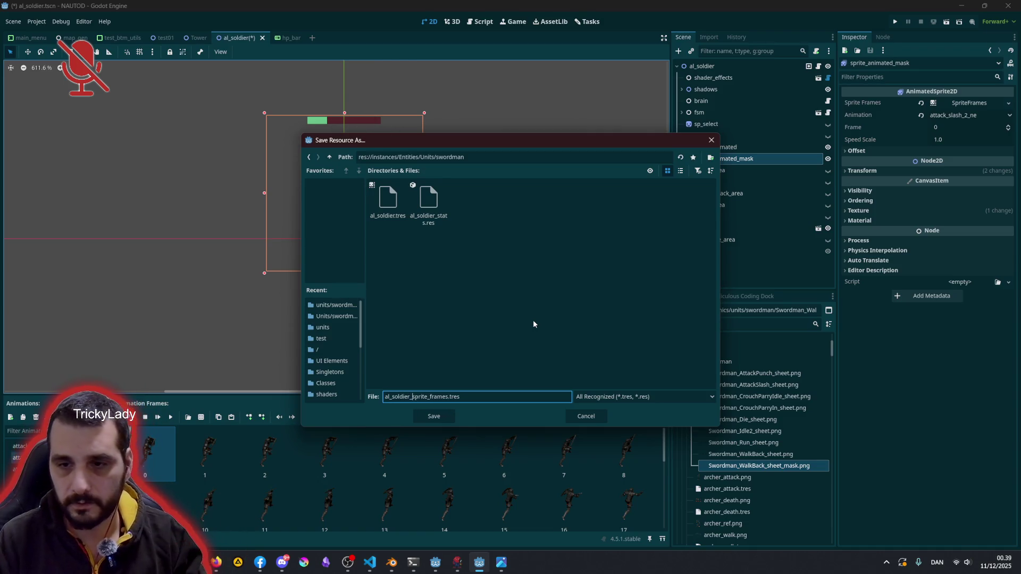
pyautogui.write('mask_')
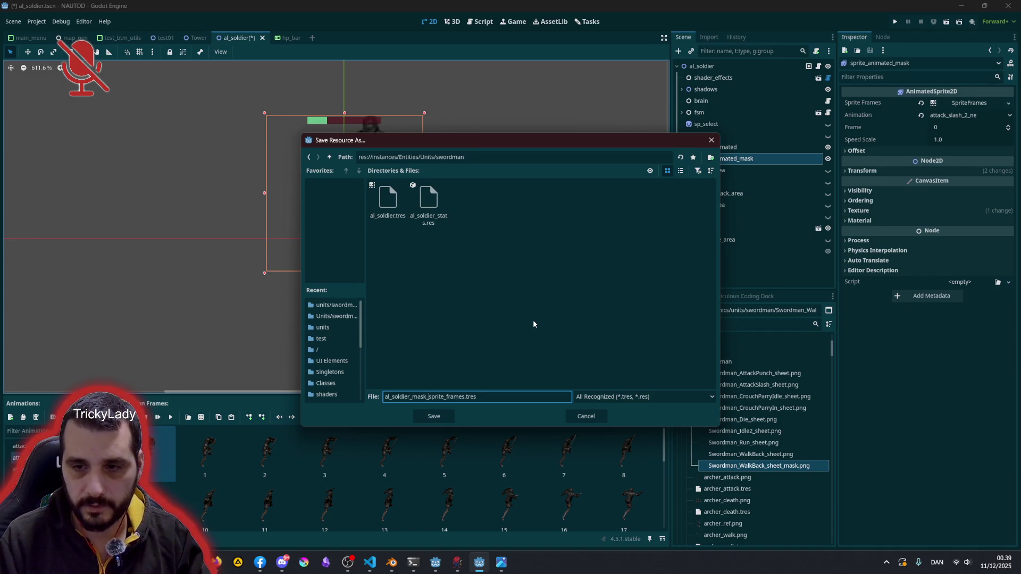
pyautogui.press('Return')
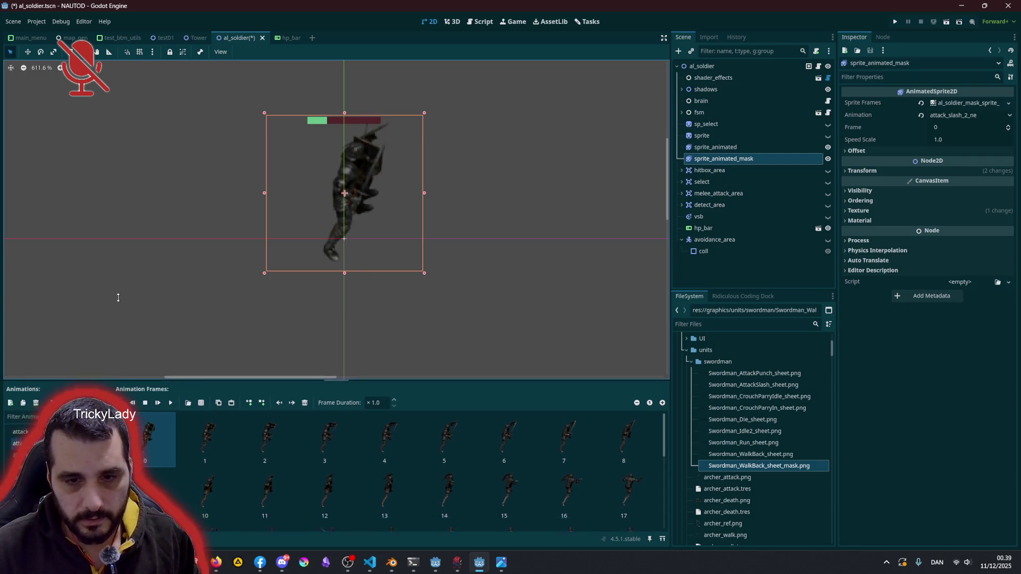
pyautogui.moveTo(128, 396); pyautogui.dragTo(141, 267)
pyautogui.click(715, 147)
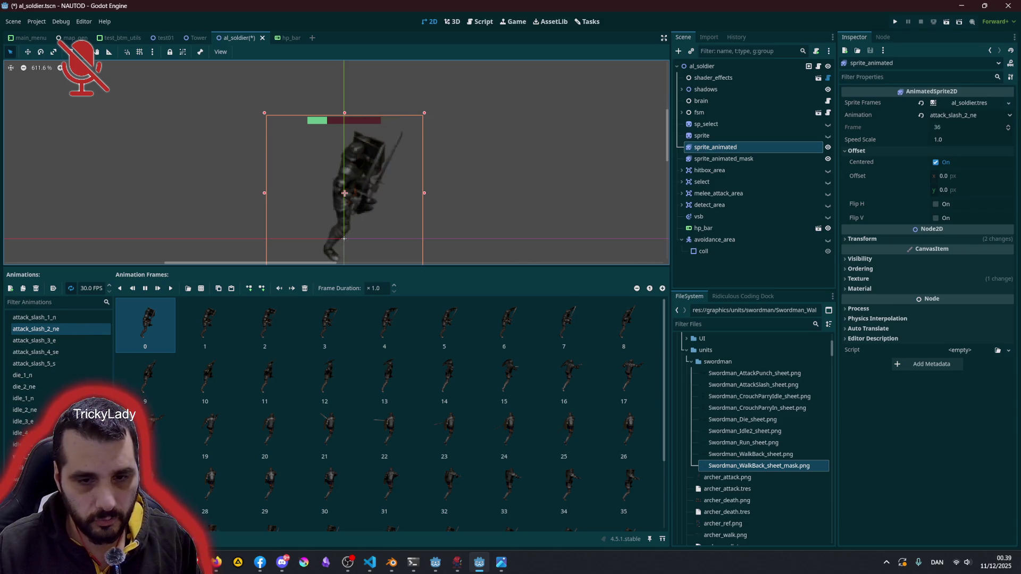
# Show sprite_animated_mask's walk_1_n animation and select all 20 of its frames
pyautogui.click(32, 456)
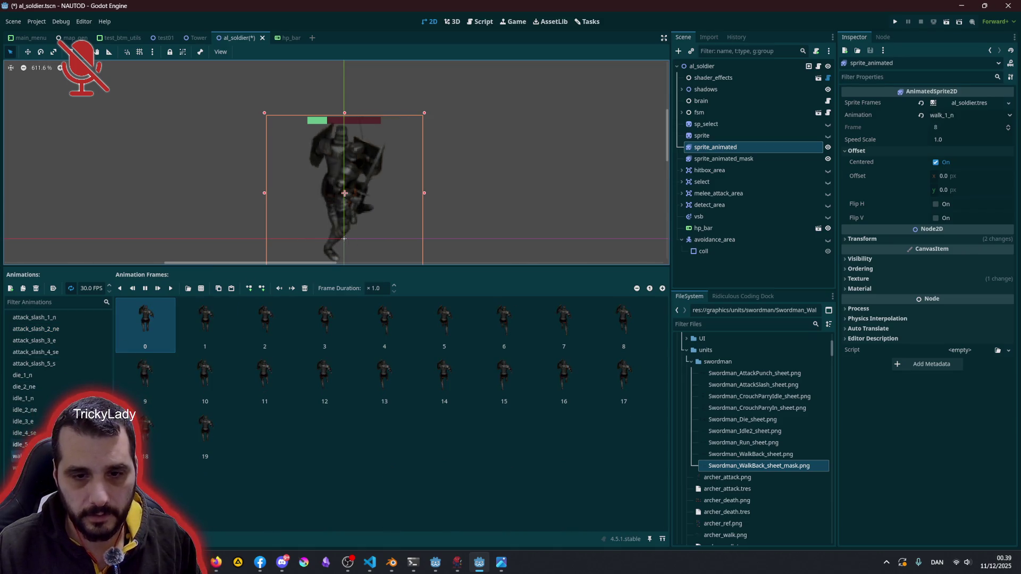
pyautogui.click(724, 158)
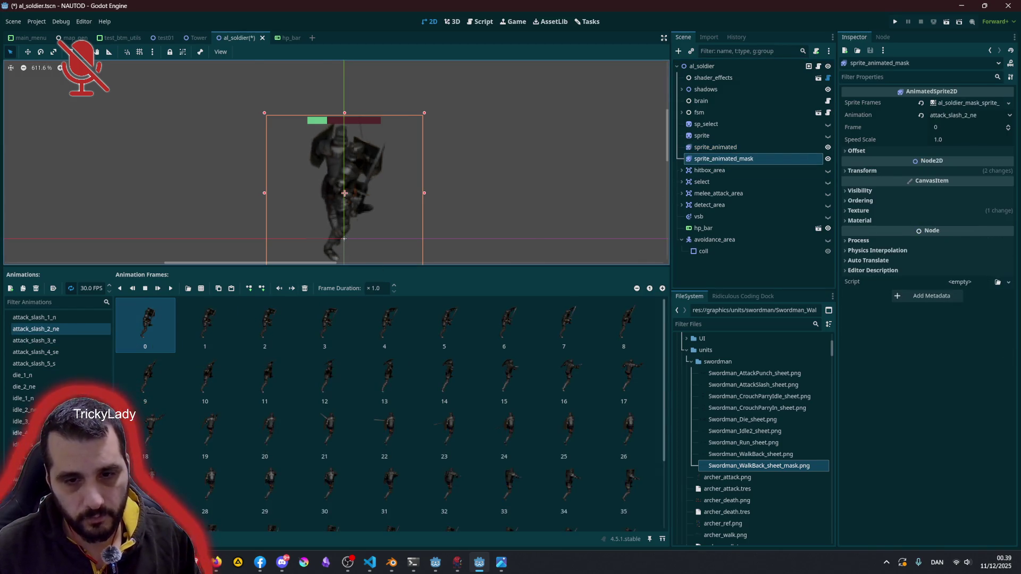
pyautogui.click(21, 456)
pyautogui.keyDown('shift'); pyautogui.click(207, 436); pyautogui.keyUp('shift')
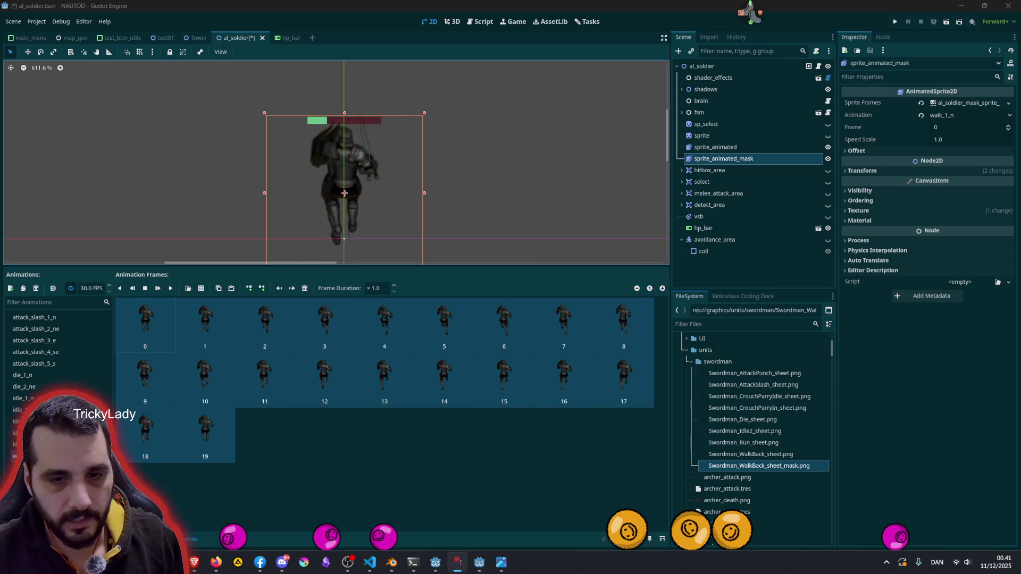
# Delete the old walk_1_n frames and load Swordman_WalkBack_sheet_mask.png for frame picking
pyautogui.click(232, 289)
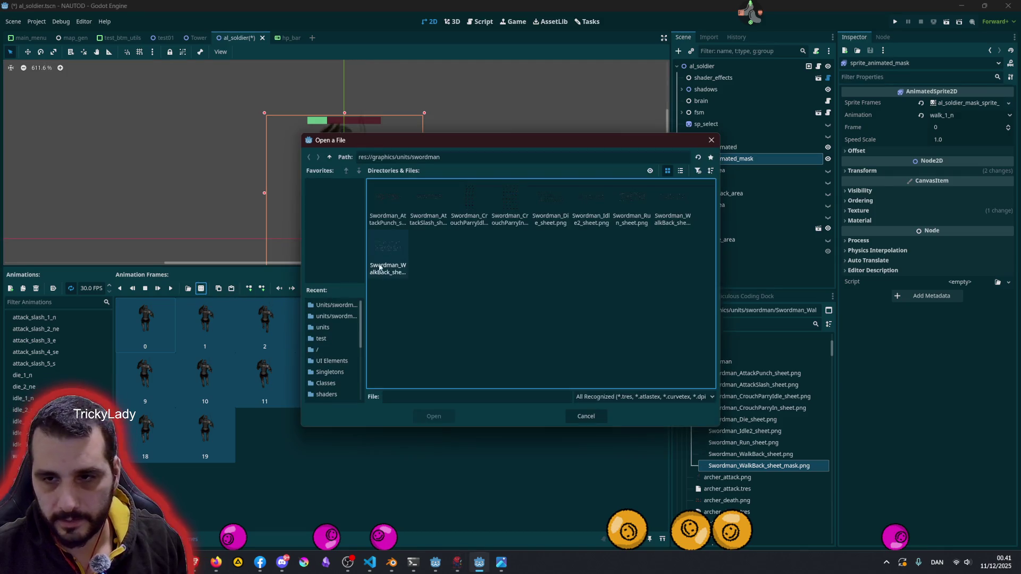
pyautogui.click(578, 417)
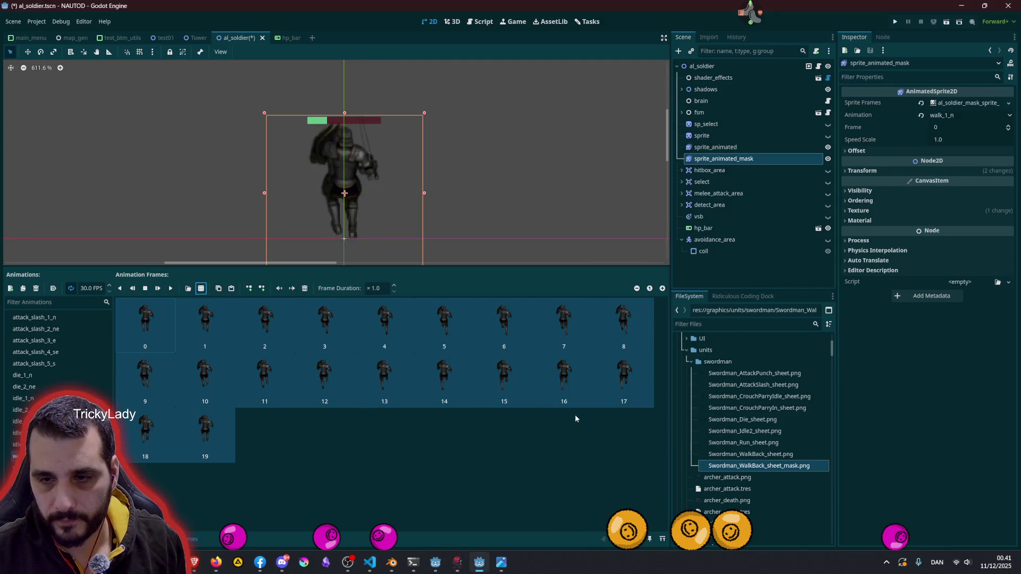
pyautogui.click(305, 289)
pyautogui.click(201, 289)
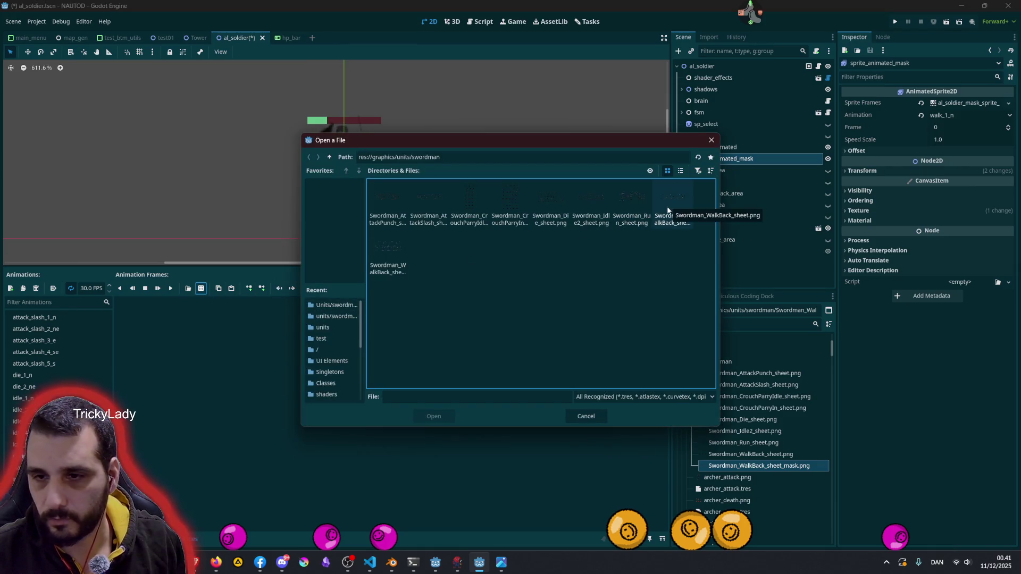
pyautogui.click(395, 252)
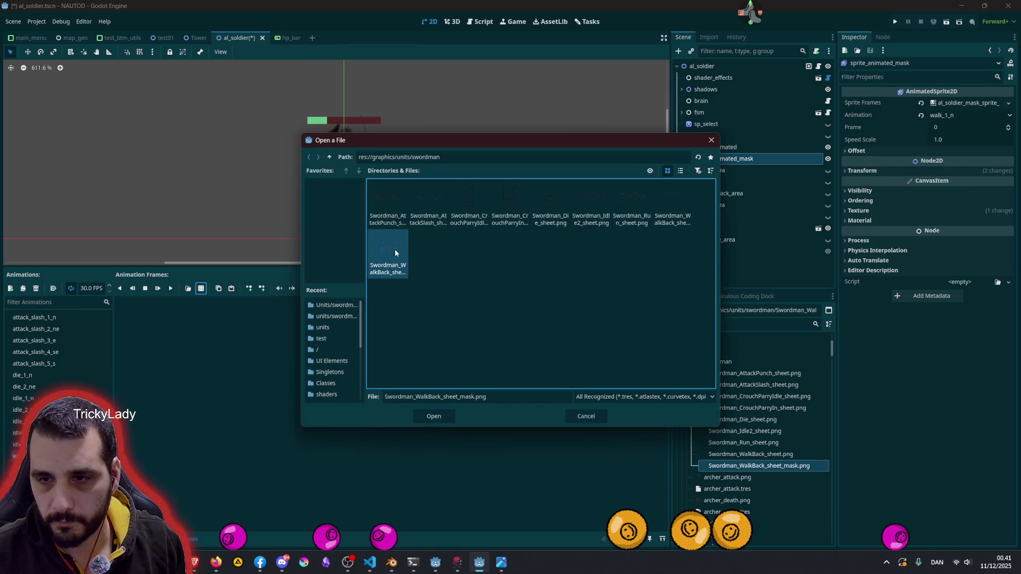
pyautogui.click(438, 420)
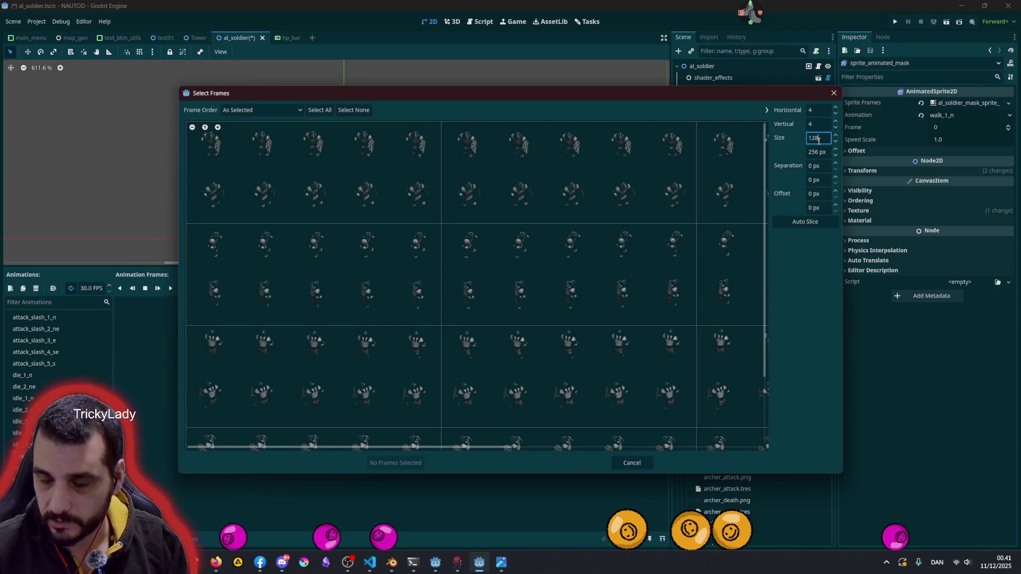
# Set a 128×128 frame size and add row five's 20 frames to walk_1_n
pyautogui.press('Tab')
pyautogui.write('128')
pyautogui.press('Return')
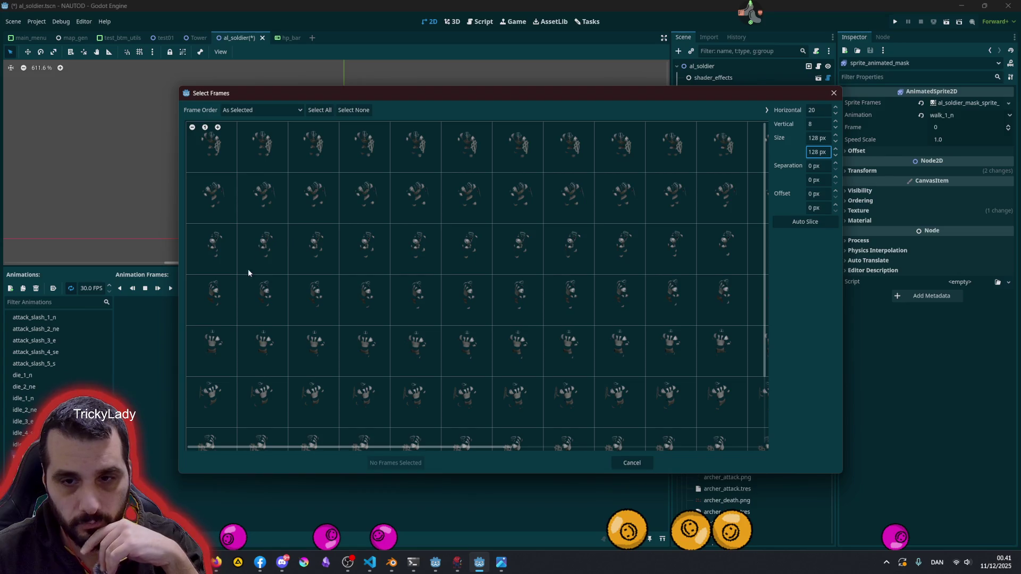
pyautogui.moveTo(212, 352)
pyautogui.mouseDown()
pyautogui.moveTo(266, 340)
pyautogui.moveTo(701, 333)
pyautogui.mouseUp()
pyautogui.scroll(-2, 649, 274)
pyautogui.keyDown('ctrl'); pyautogui.scroll(-3, 648, 274); pyautogui.keyUp('ctrl')
pyautogui.moveTo(519, 307); pyautogui.dragTo(700, 302)
pyautogui.click(416, 461)
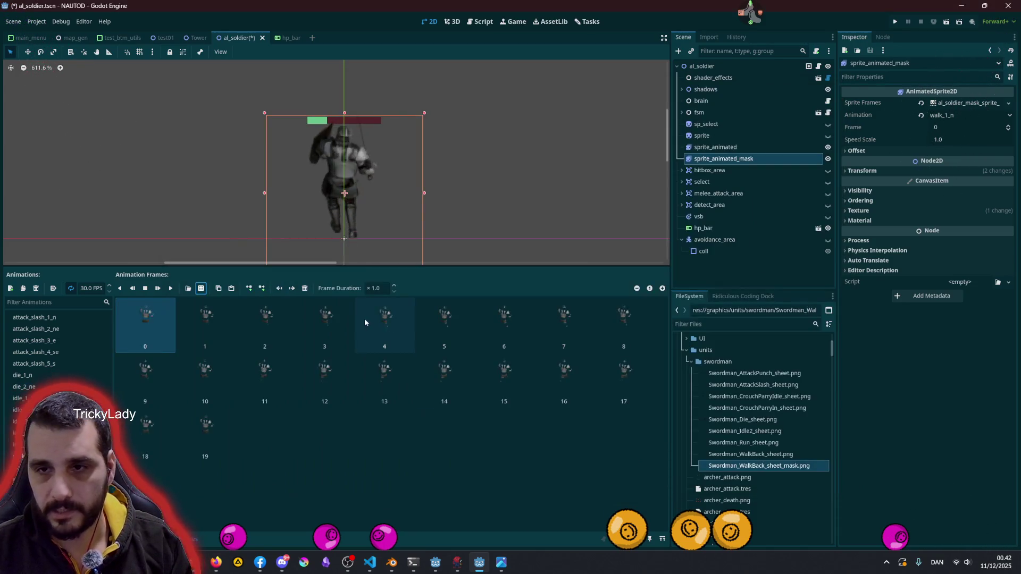
# Play walk_1_n, replay it from the start, then also select sprite_animated
pyautogui.click(158, 289)
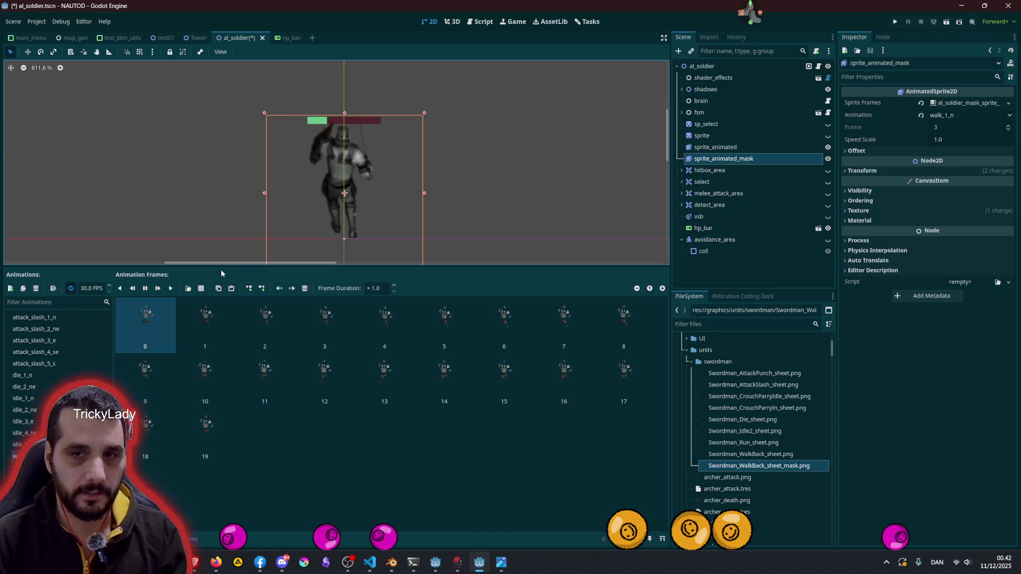
pyautogui.scroll(5, 300, 189)
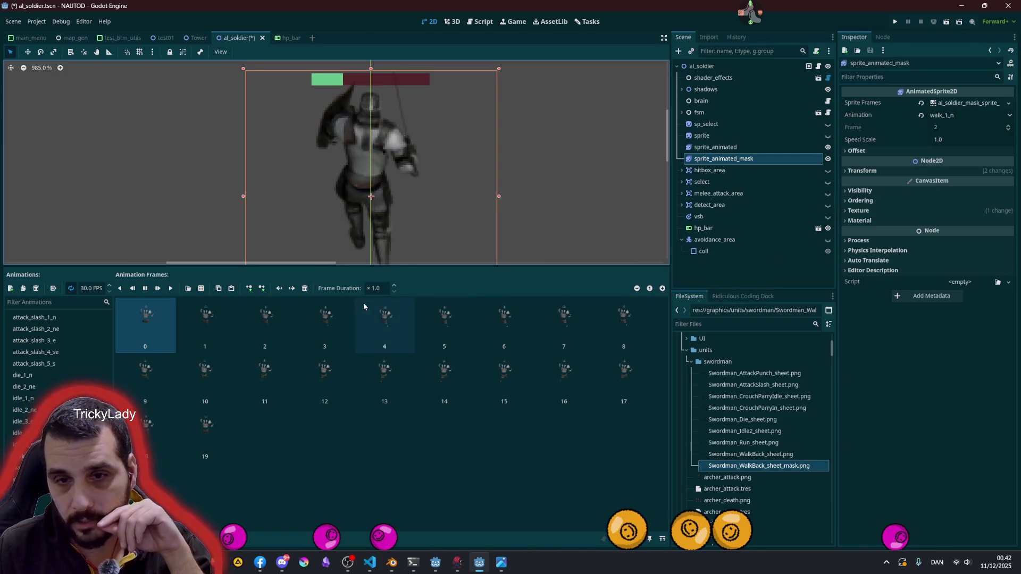
pyautogui.click(157, 289)
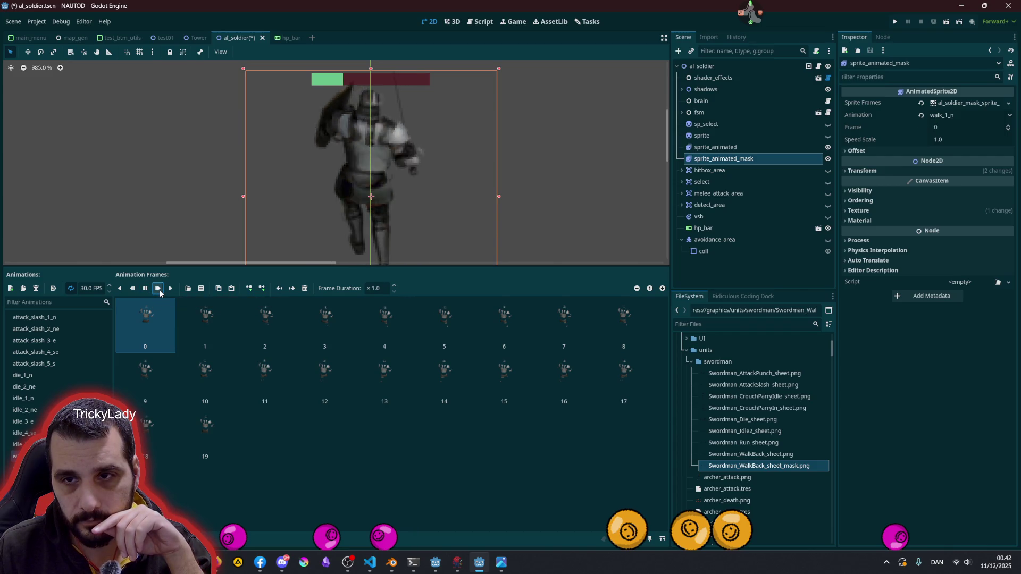
pyautogui.click(159, 292)
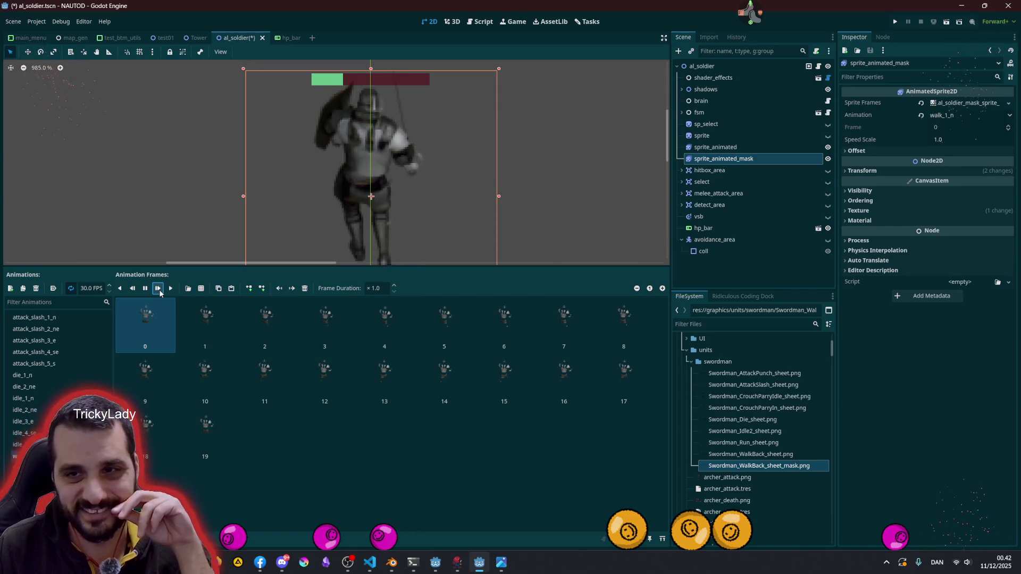
pyautogui.keyDown('ctrl'); pyautogui.click(761, 149); pyautogui.keyUp('ctrl')
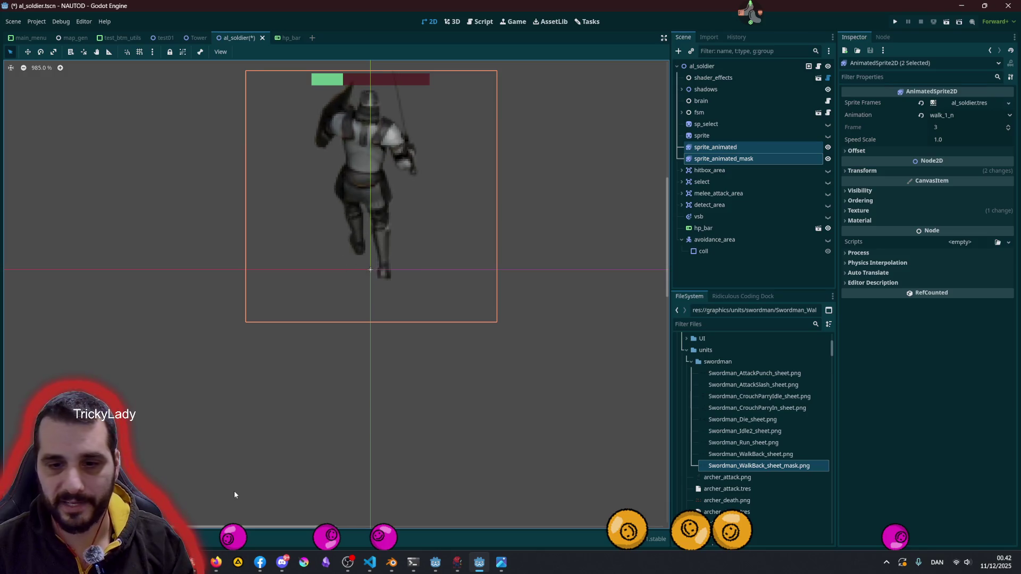
# Compare both sprite nodes, then expand sprite_animated_mask's Visibility section in the Inspector
pyautogui.click(751, 159)
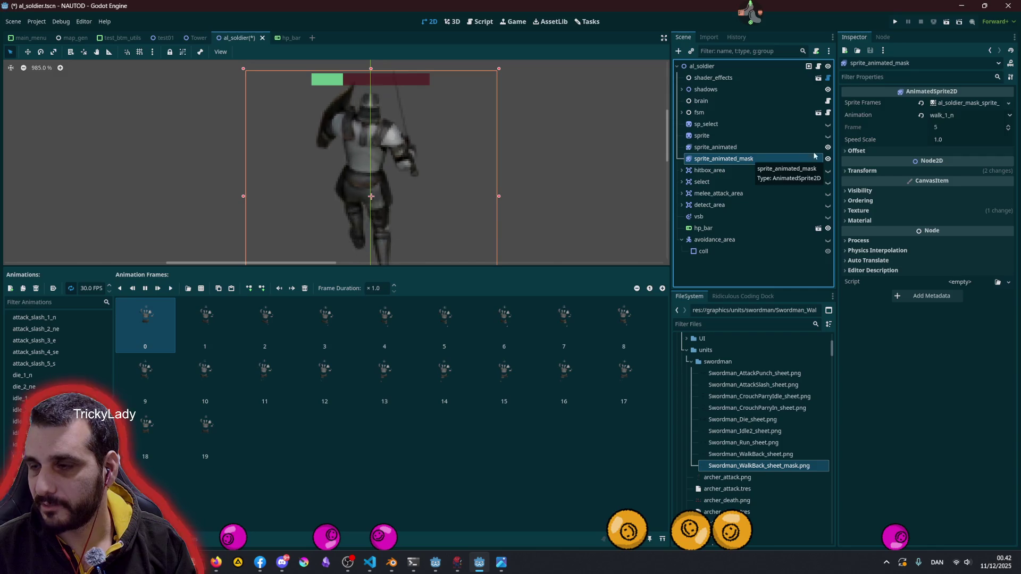
pyautogui.click(882, 151)
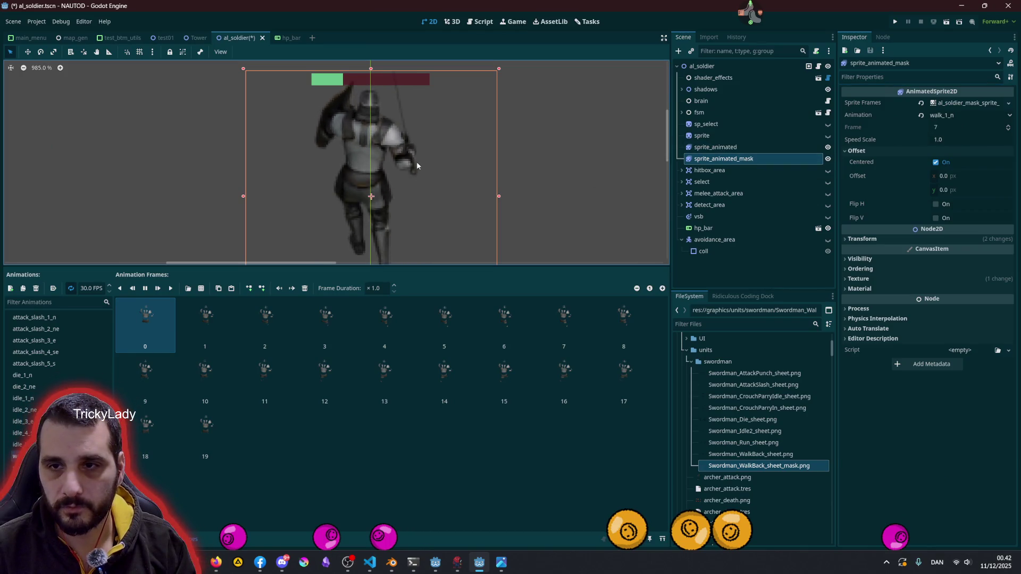
pyautogui.click(760, 147)
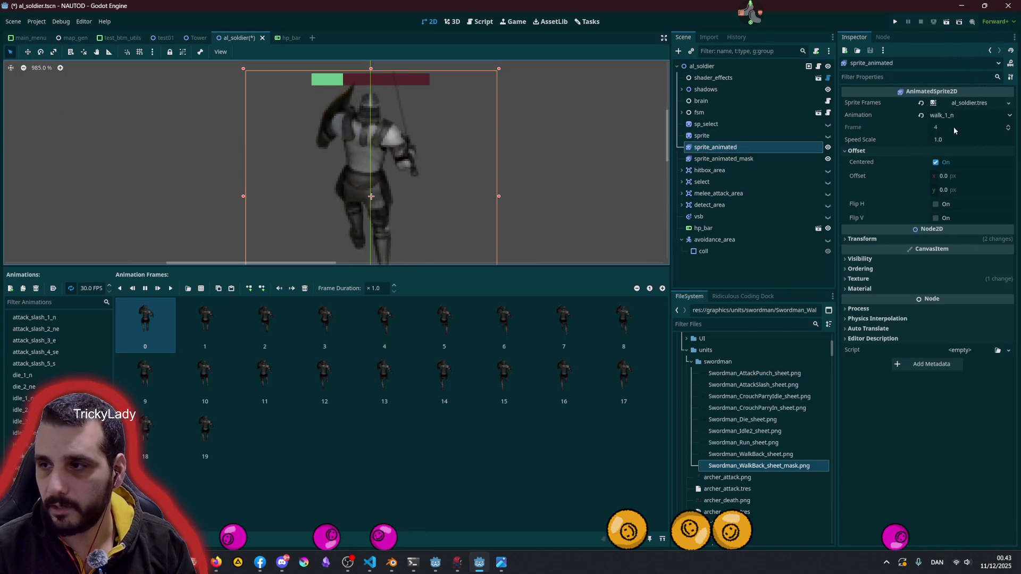
pyautogui.keyDown('ctrl'); pyautogui.click(754, 159); pyautogui.keyUp('ctrl')
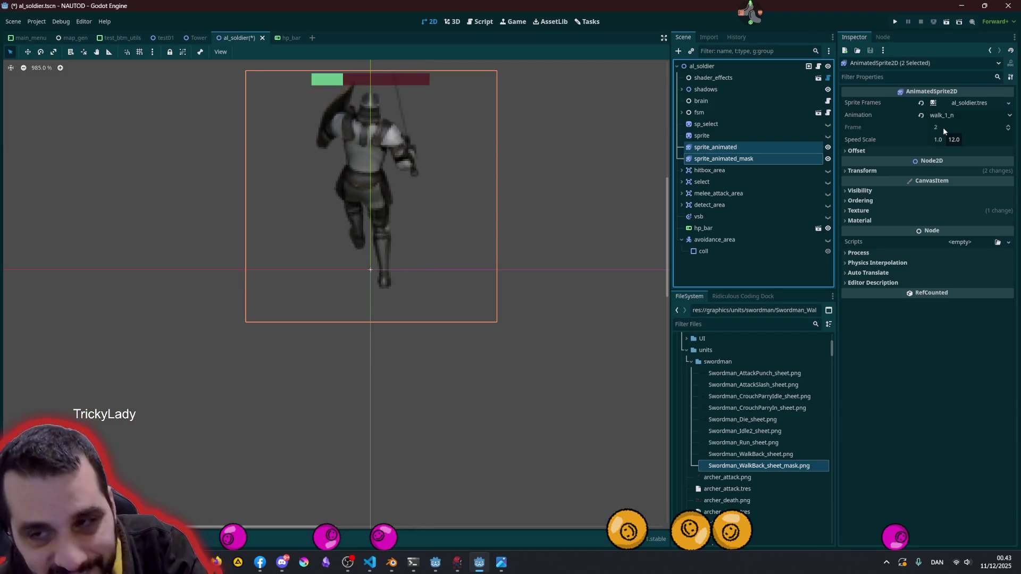
pyautogui.doubleClick(727, 158)
pyautogui.press('Return')
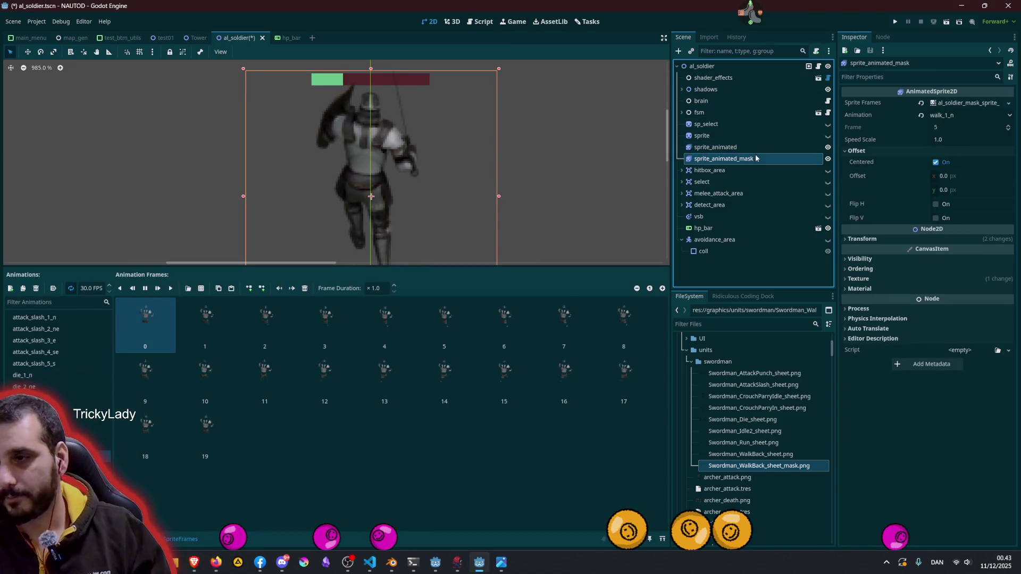
pyautogui.click(862, 259)
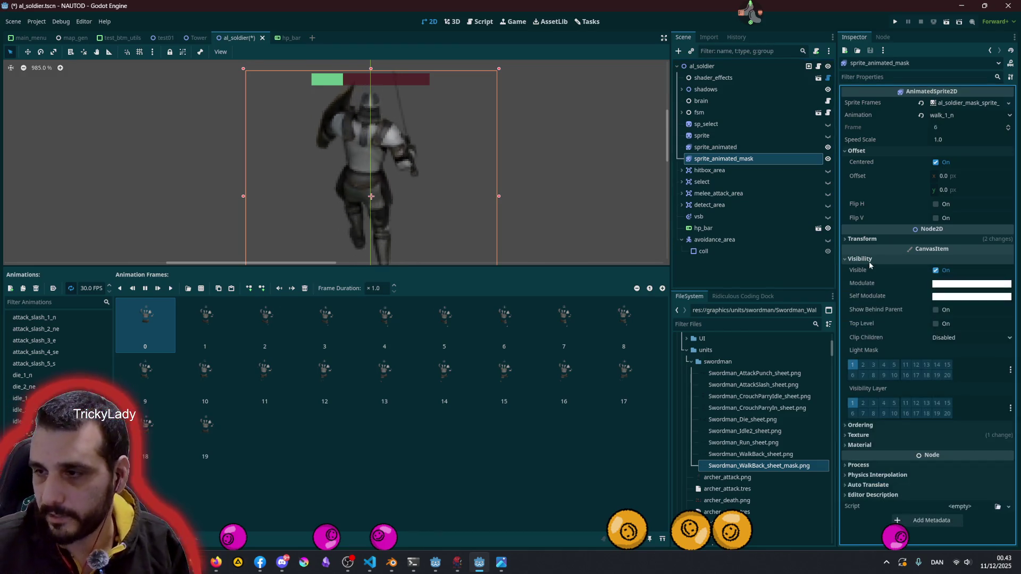
# Give sprite_animated_mask the blue 48a0d1 Self Modulate swatch and recentre the view on the soldier
pyautogui.click(950, 299)
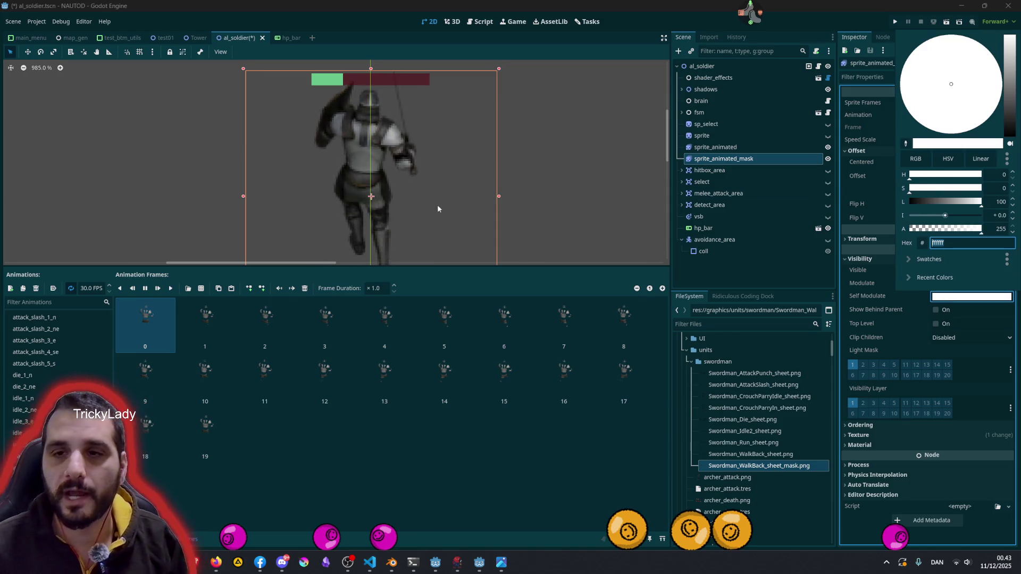
pyautogui.click(936, 265)
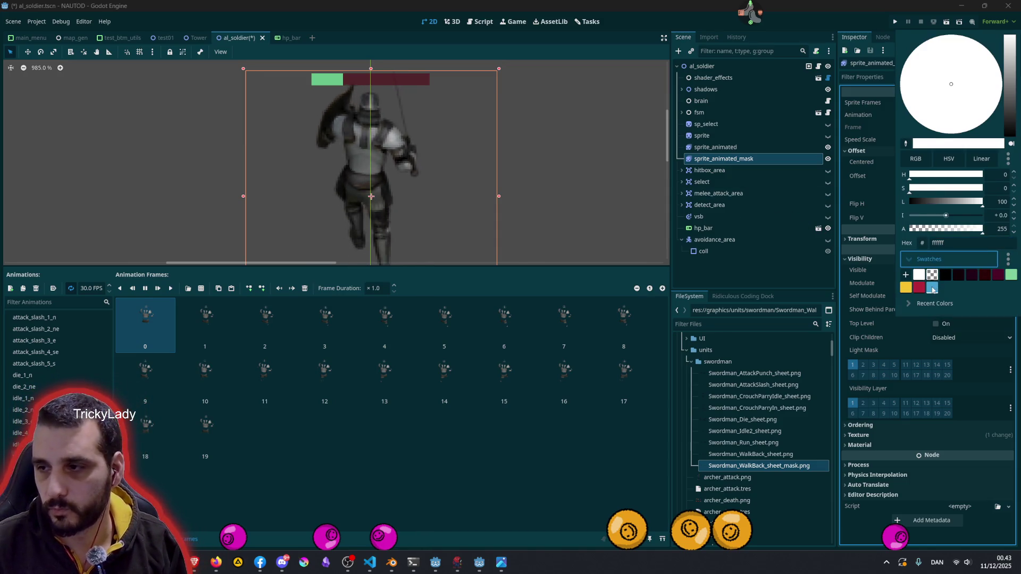
pyautogui.click(932, 288)
pyautogui.click(548, 160)
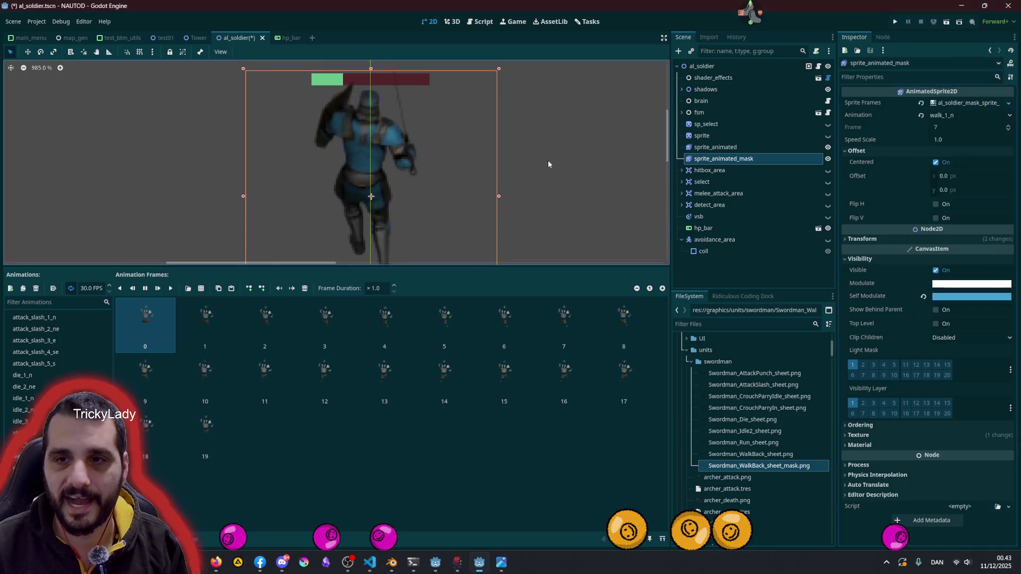
pyautogui.click(548, 160)
pyautogui.scroll(-10, 548, 160)
pyautogui.scroll(5, 454, 194)
pyautogui.moveTo(454, 195); pyautogui.dragTo(457, 222, button='middle')
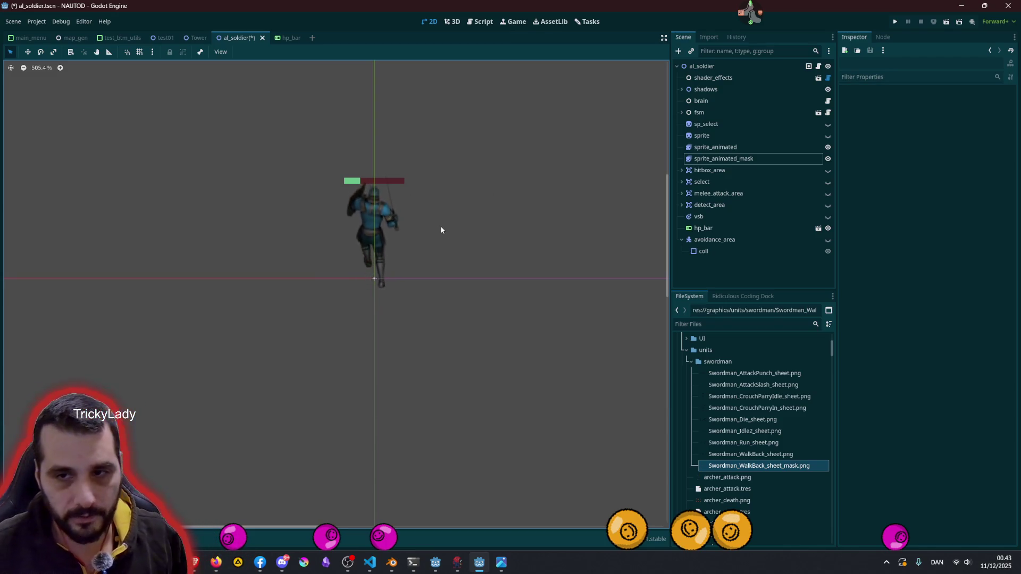
pyautogui.click(709, 160)
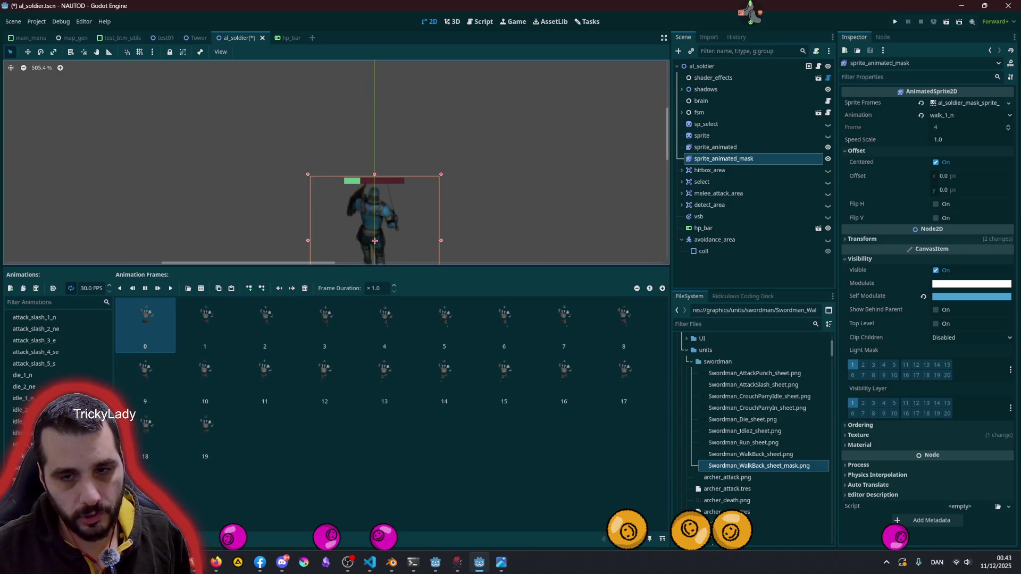
# Preview walk_2_ne, return to walk_1_n, and reopen the Self Modulate colour picker
pyautogui.click(24, 468)
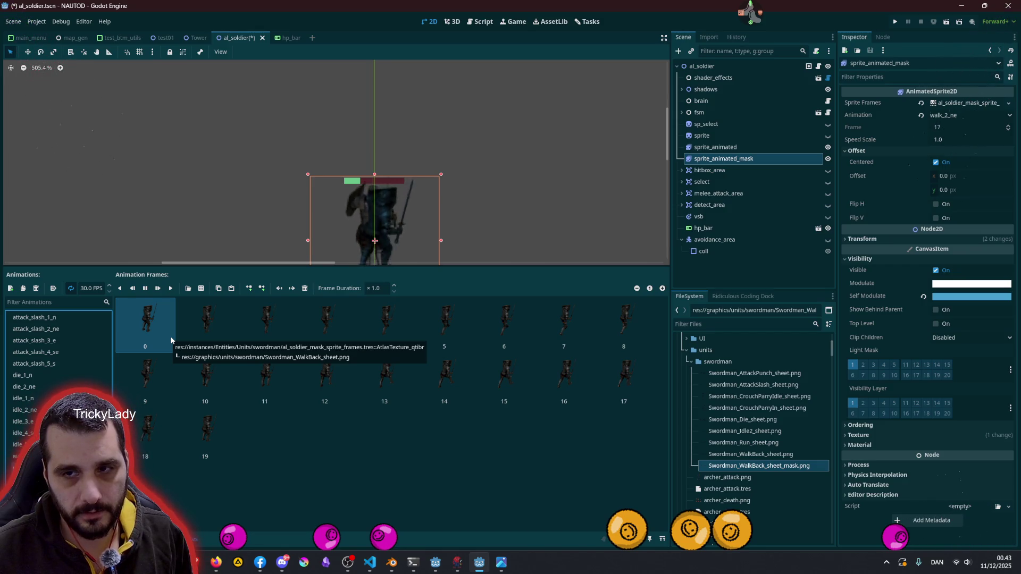
pyautogui.press('Up')
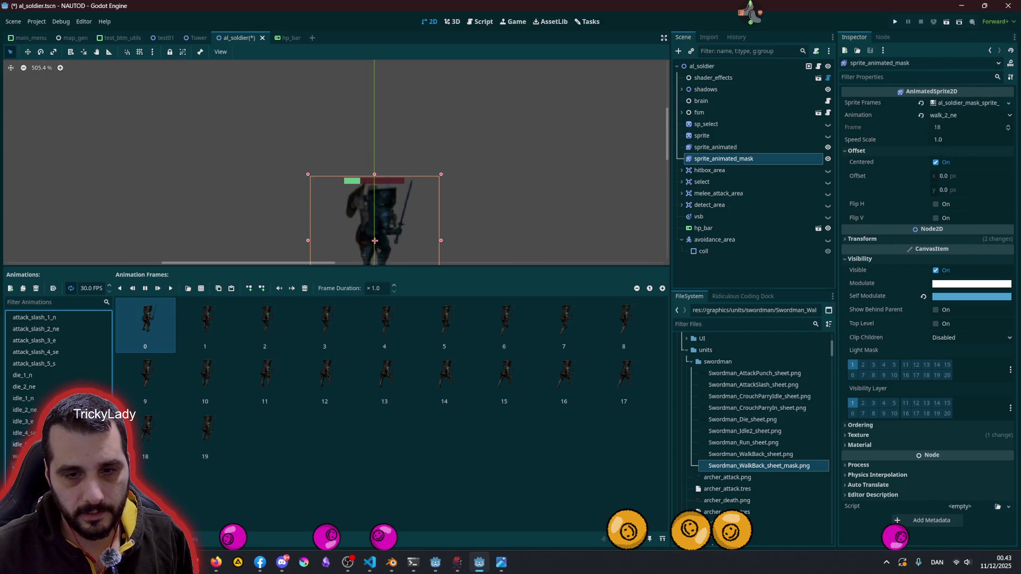
pyautogui.click(957, 299)
pyautogui.click(957, 299)
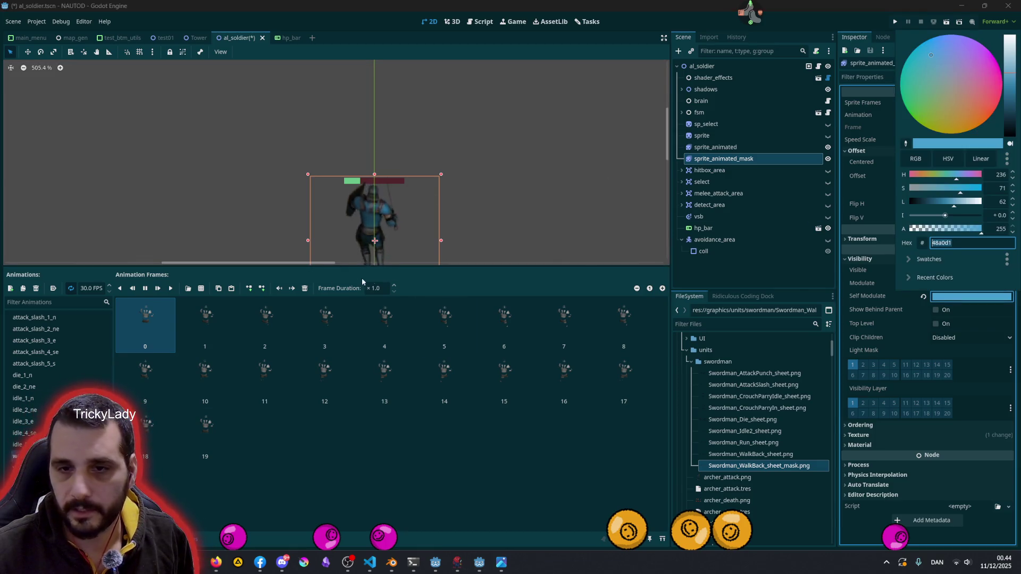
# Multi-select sprite_animated and sprite_animated_mask, then toggle Offset Centered off and back on for both
pyautogui.click(726, 159)
pyautogui.keyDown('shift'); pyautogui.click(716, 147); pyautogui.keyUp('shift')
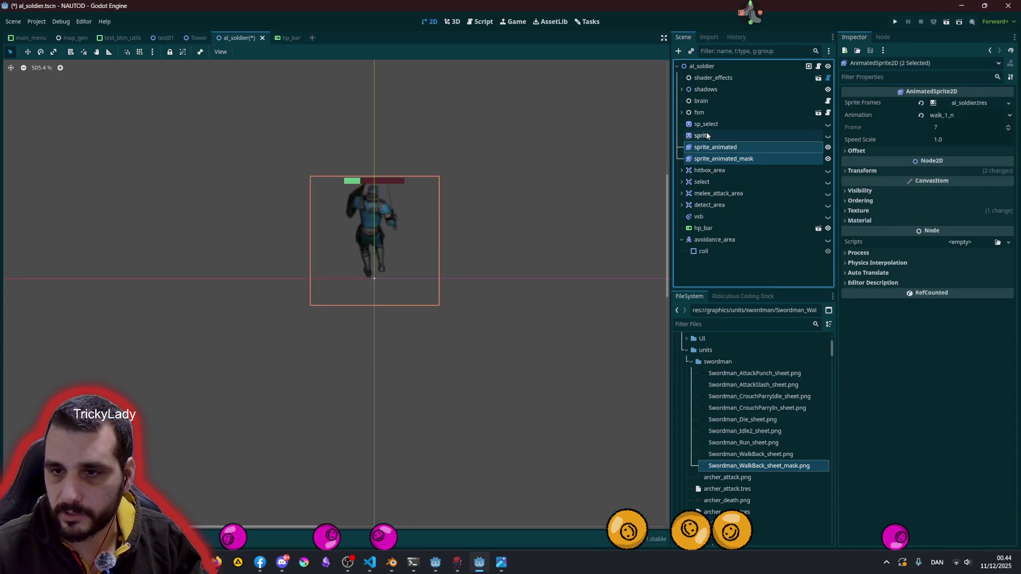
pyautogui.click(939, 128)
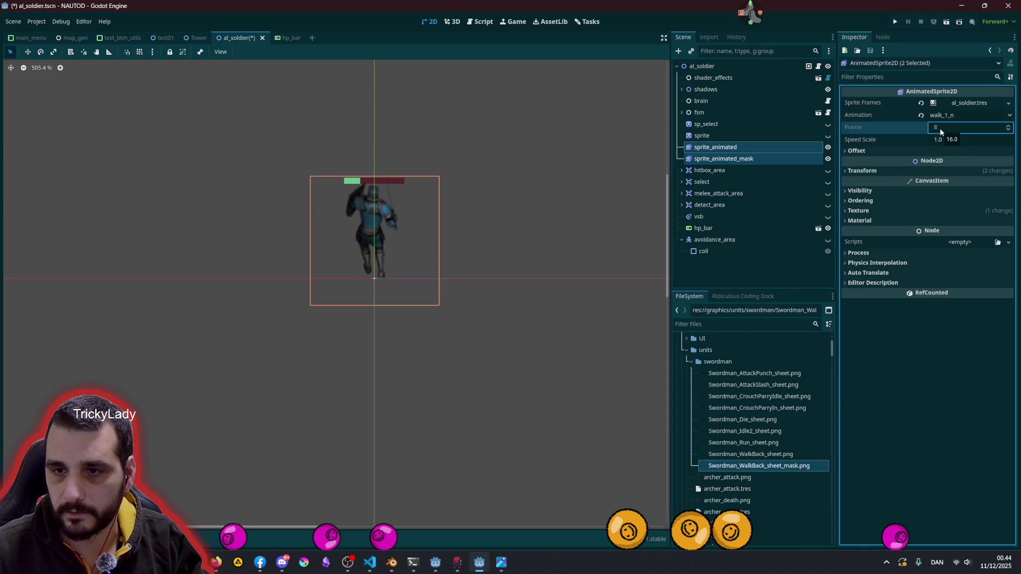
pyautogui.click(718, 148)
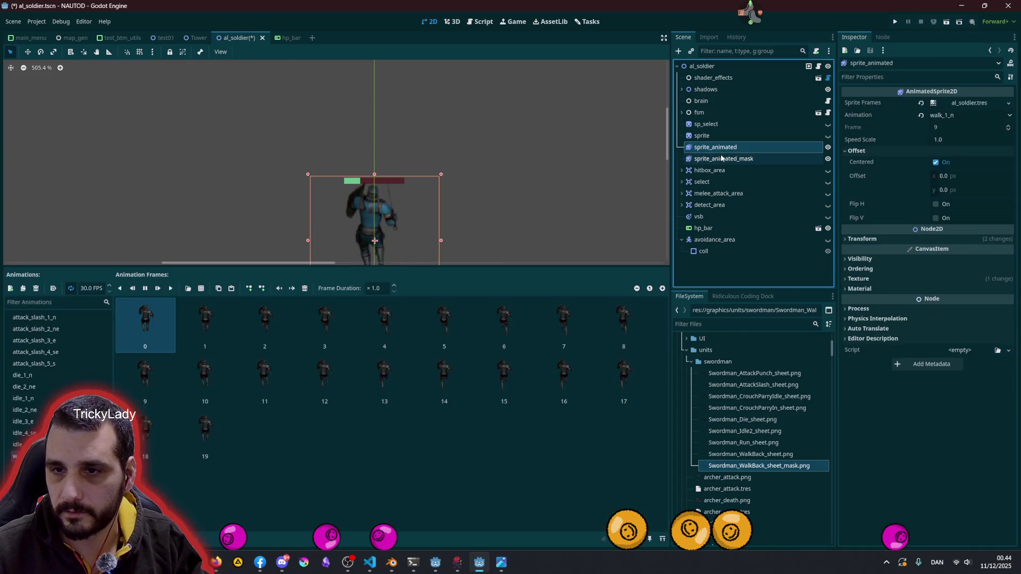
pyautogui.keyDown('shift'); pyautogui.click(722, 159); pyautogui.keyUp('shift')
pyautogui.click(957, 129)
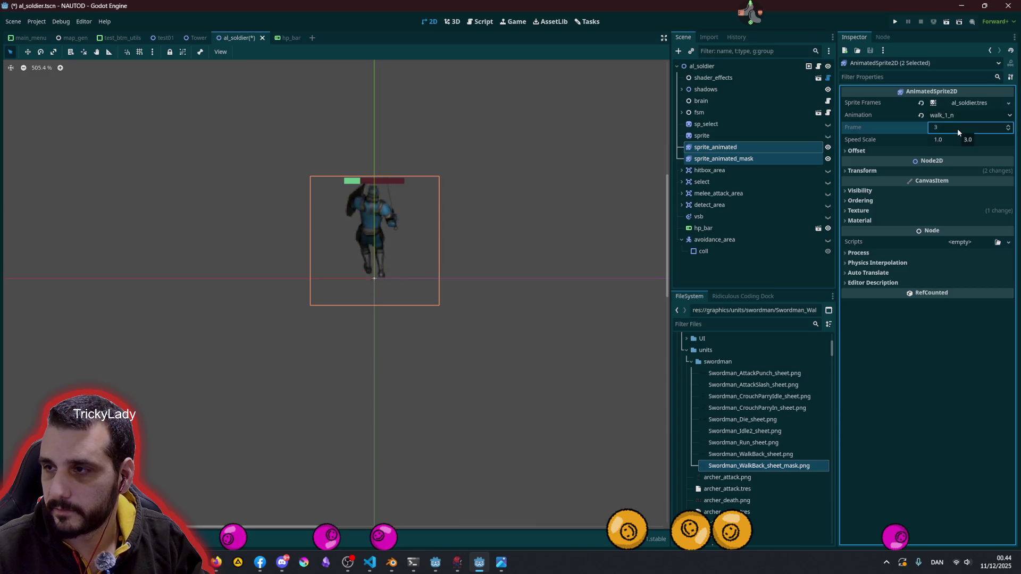
pyautogui.click(904, 152)
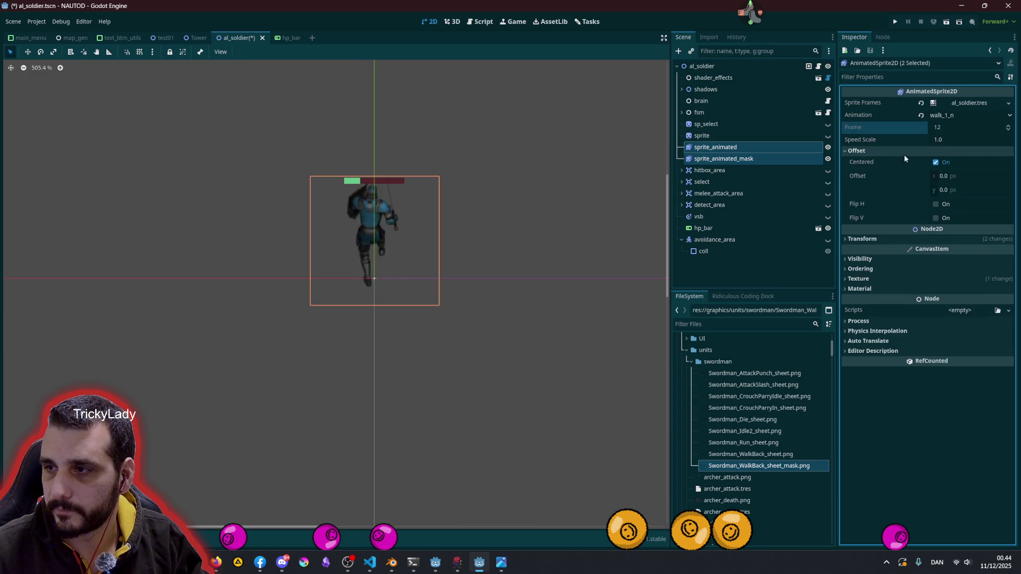
pyautogui.click(936, 162)
pyautogui.click(936, 162)
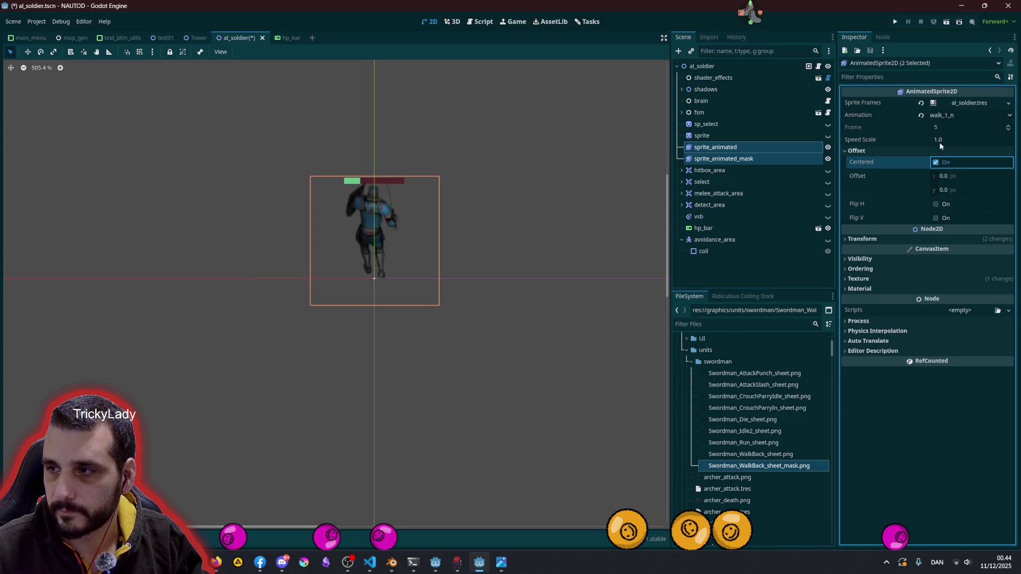
# Try the shared Frame value and set both sprites' Speed Scale to 1.0
pyautogui.click(936, 129)
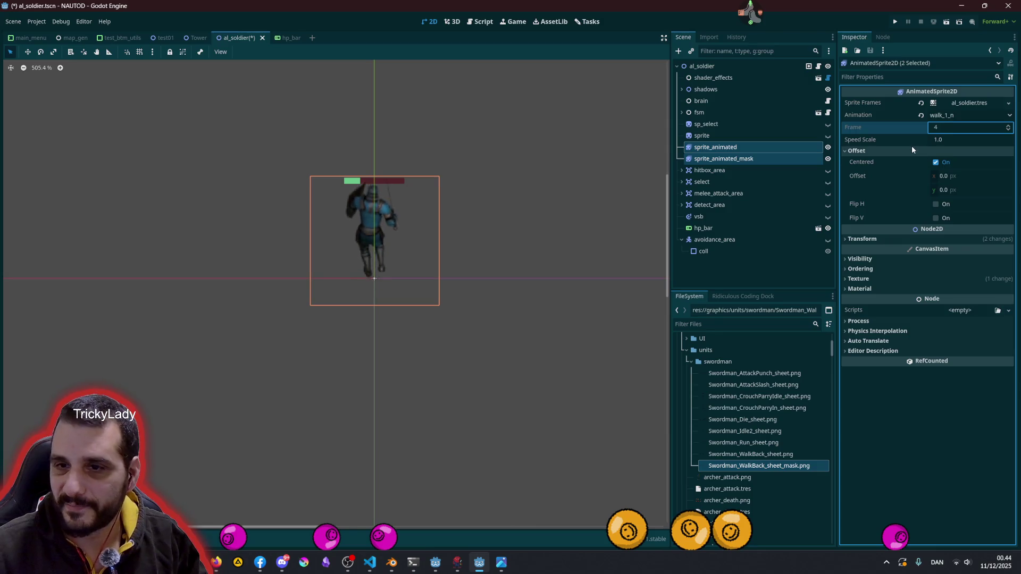
pyautogui.click(938, 141)
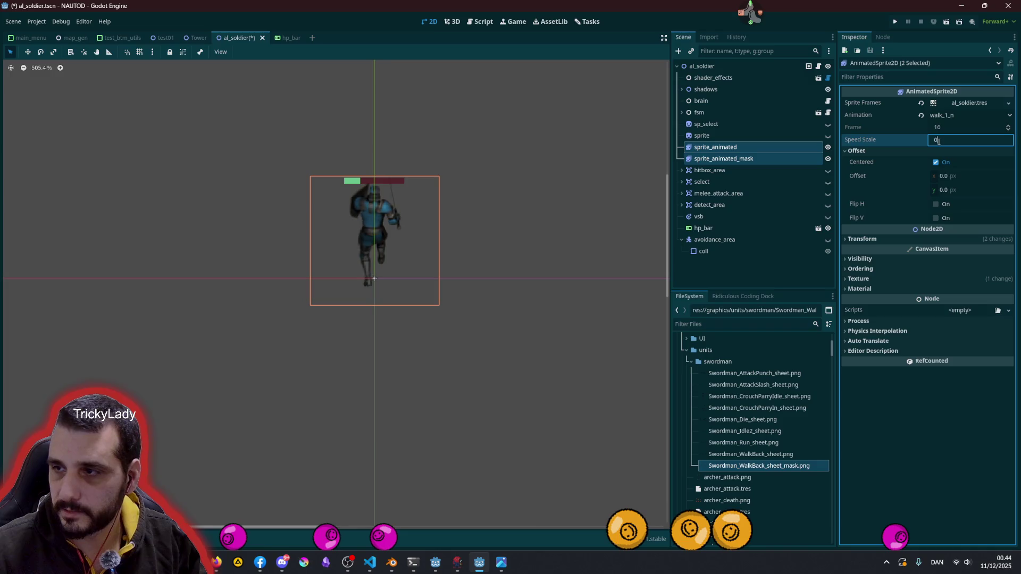
pyautogui.click(941, 129)
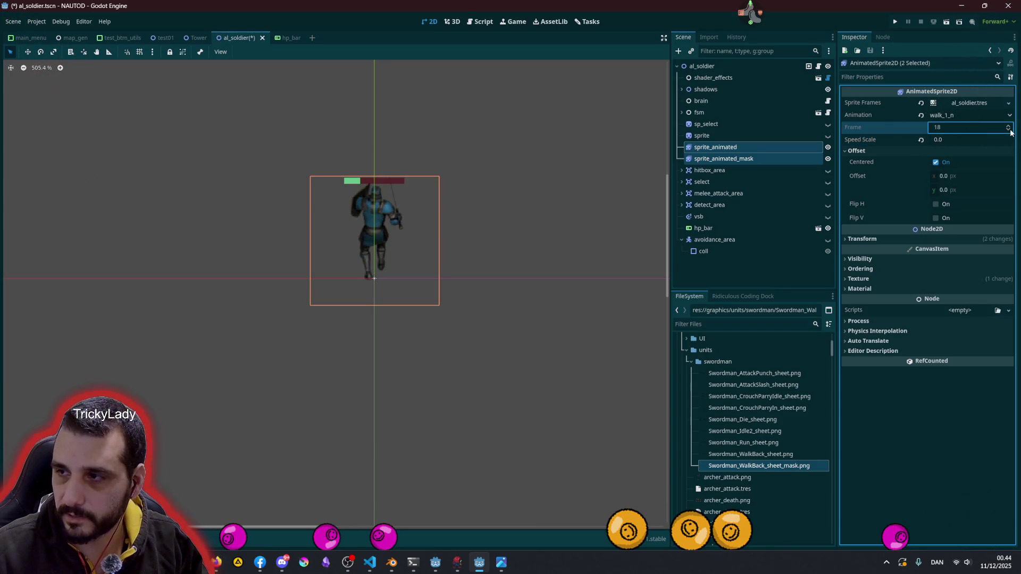
pyautogui.click(965, 139)
pyautogui.write('1')
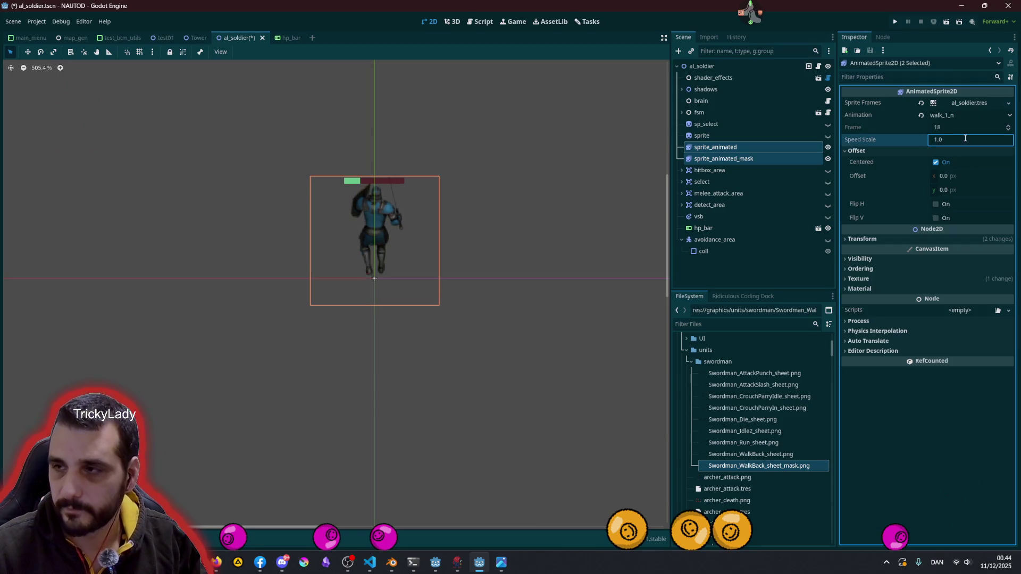
pyautogui.press('Return')
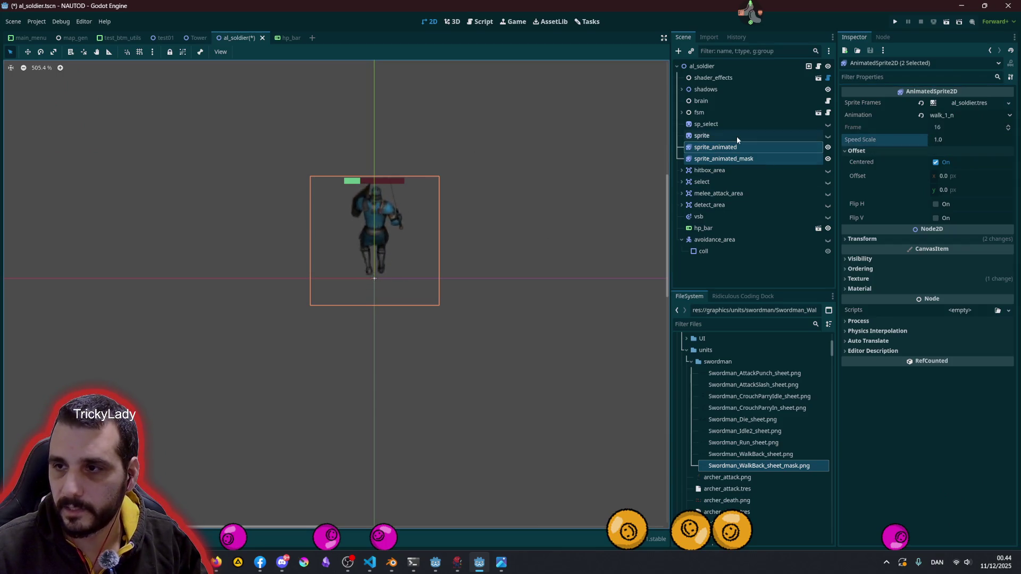
# Switch both sprites to walk_2_ne, return them to walk_1_n, and deselect
pyautogui.click(737, 147)
pyautogui.keyDown('ctrl'); pyautogui.click(739, 158); pyautogui.keyUp('ctrl')
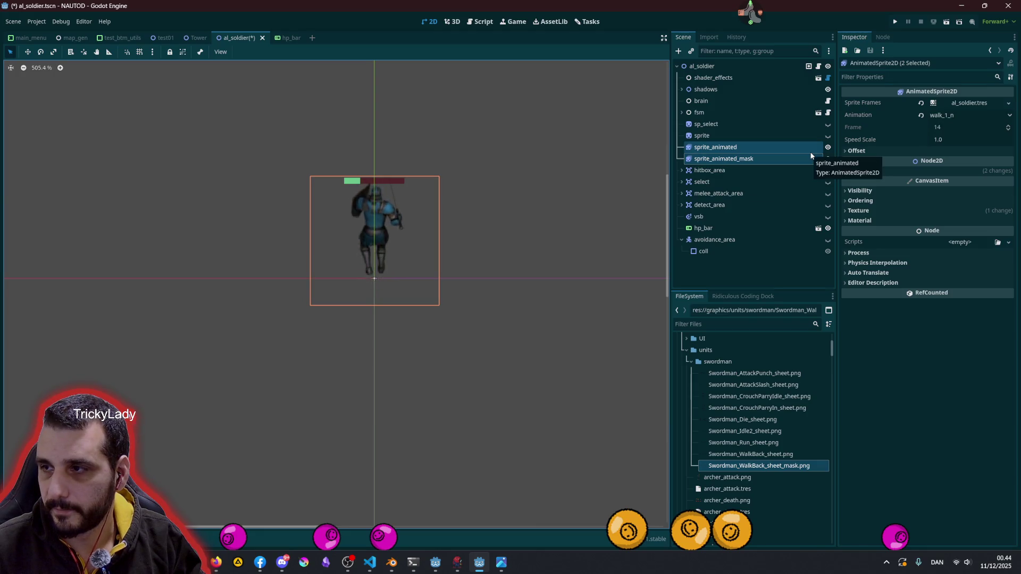
pyautogui.click(965, 115)
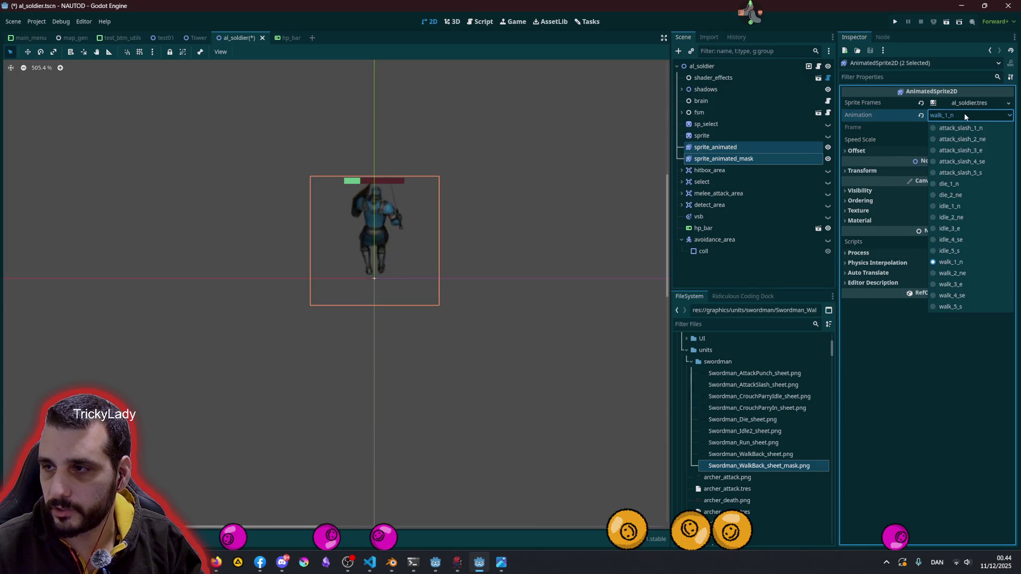
pyautogui.click(963, 271)
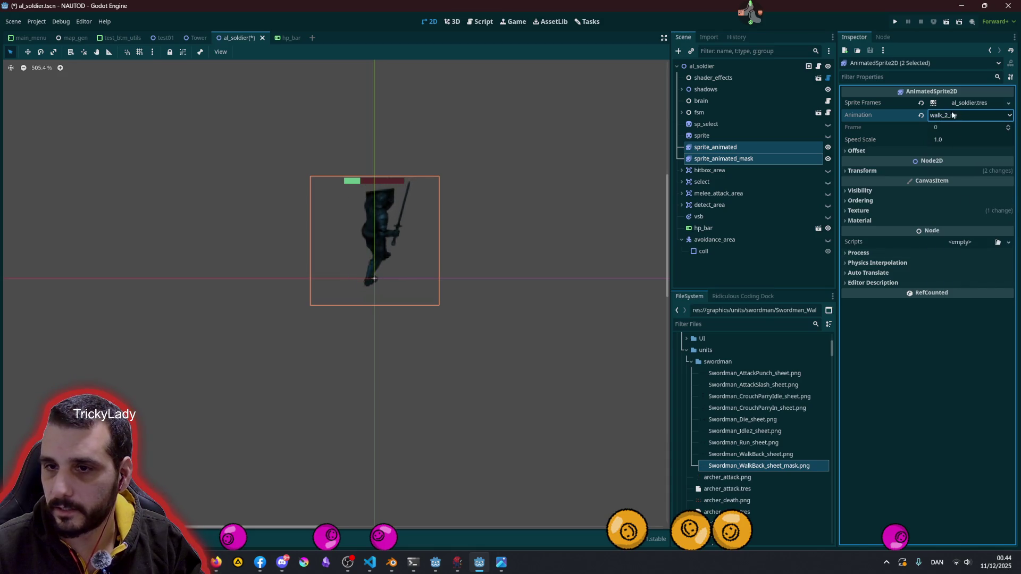
pyautogui.click(957, 115)
pyautogui.click(950, 251)
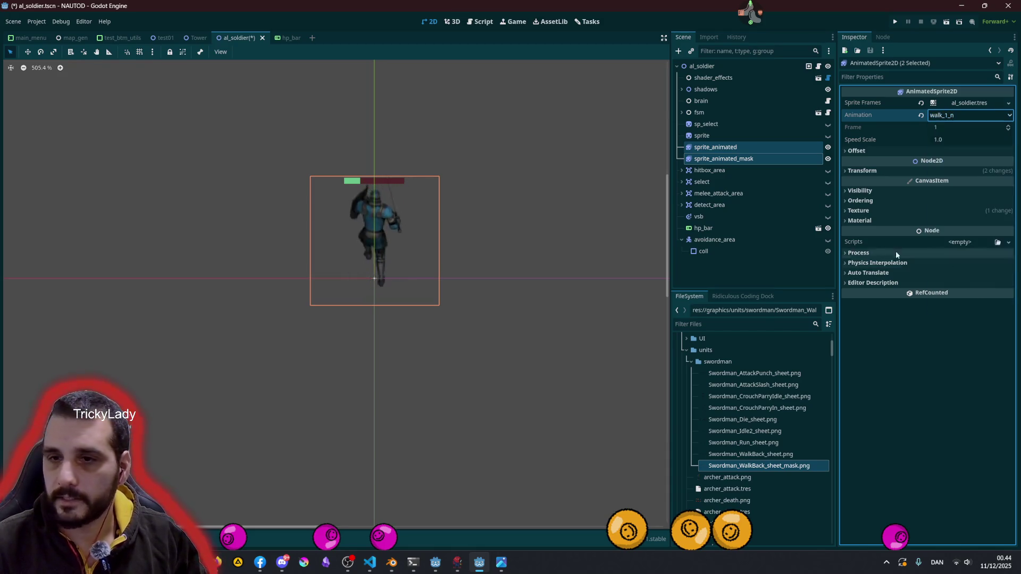
pyautogui.click(527, 157)
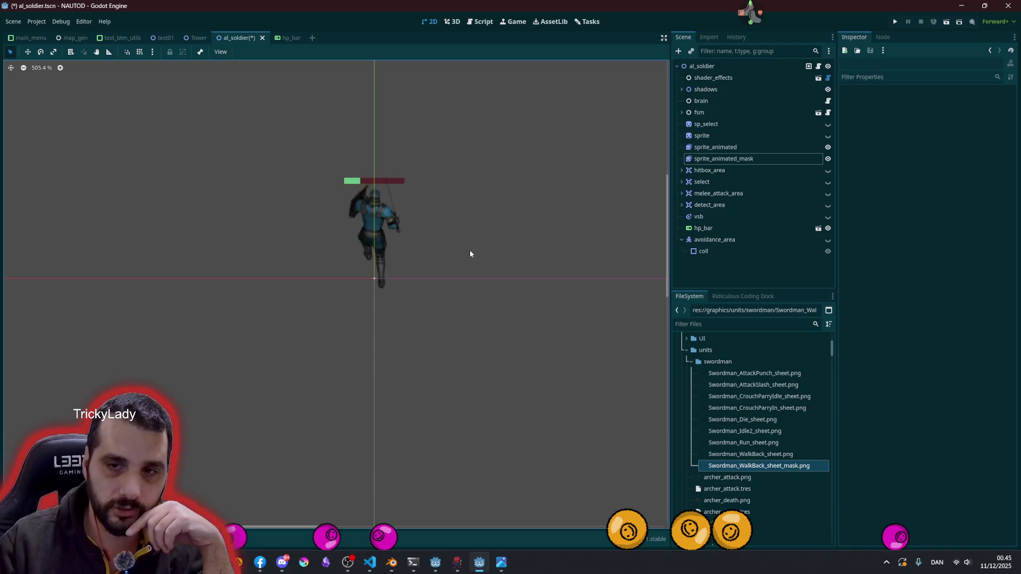
# Set sprite_animated_mask's Self Modulate to hex 009cfb with adjusted lightness
pyautogui.click(729, 162)
pyautogui.click(952, 297)
pyautogui.write('009cfb')
pyautogui.press('Return')
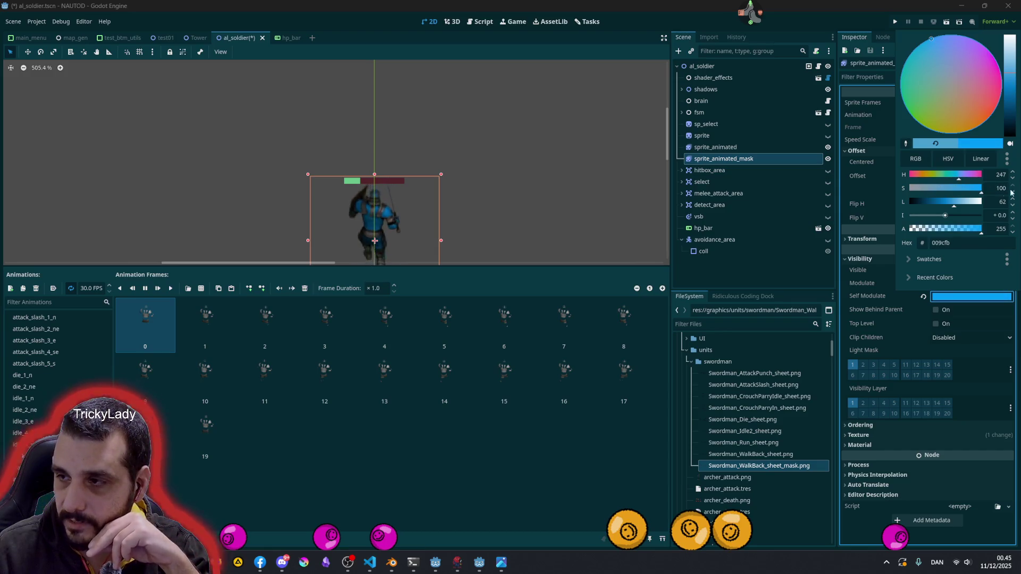
pyautogui.moveTo(956, 206)
pyautogui.mouseDown()
pyautogui.moveTo(977, 192)
pyautogui.moveTo(934, 203)
pyautogui.moveTo(989, 216)
pyautogui.moveTo(929, 218)
pyautogui.moveTo(967, 217)
pyautogui.moveTo(955, 213)
pyautogui.mouseUp()
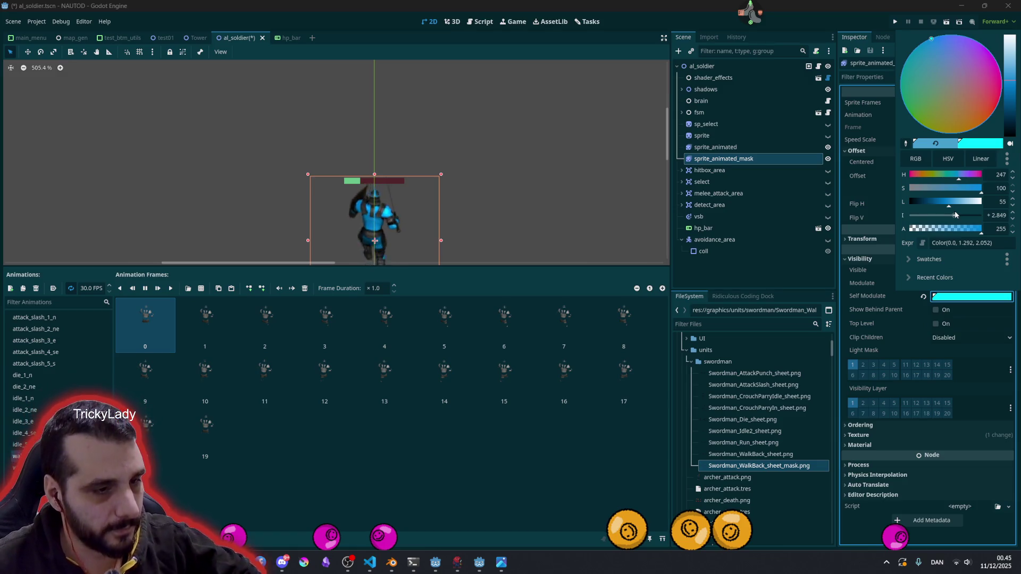
pyautogui.click(460, 168)
pyautogui.scroll(-1, 459, 164)
pyautogui.scroll(-1, 468, 207)
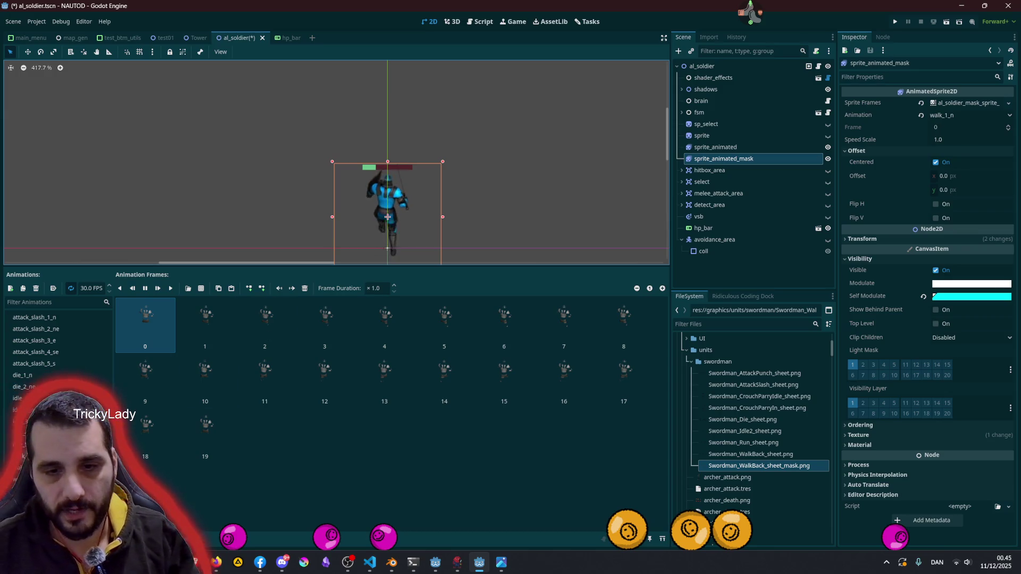
# Replace walk_2_ne's frames with the 20 row-4 frames of Swordman_WalkBack_sheet_mask.png
pyautogui.click(27, 468)
pyautogui.click(164, 318)
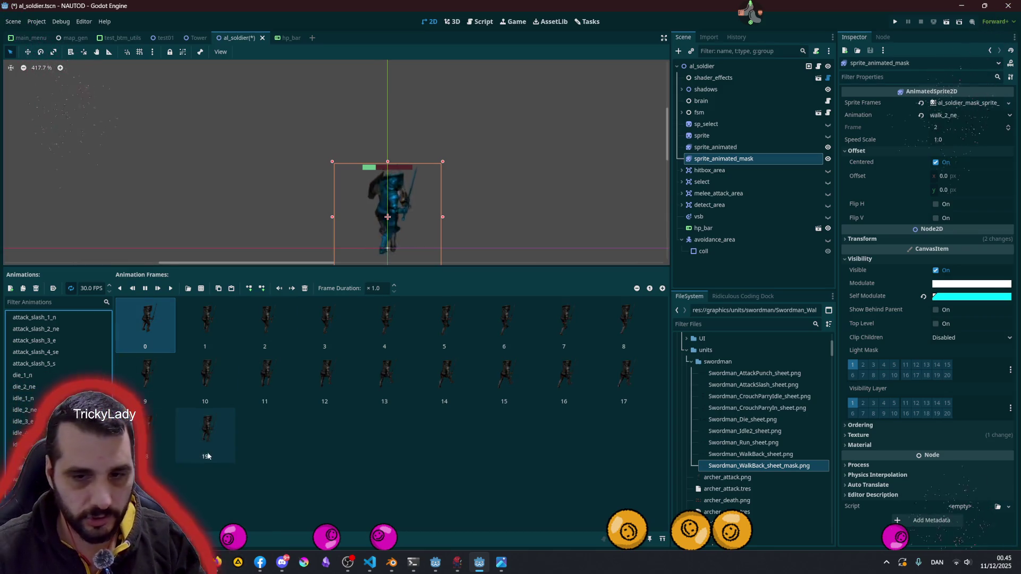
pyautogui.hotkey('ctrl', 'a')
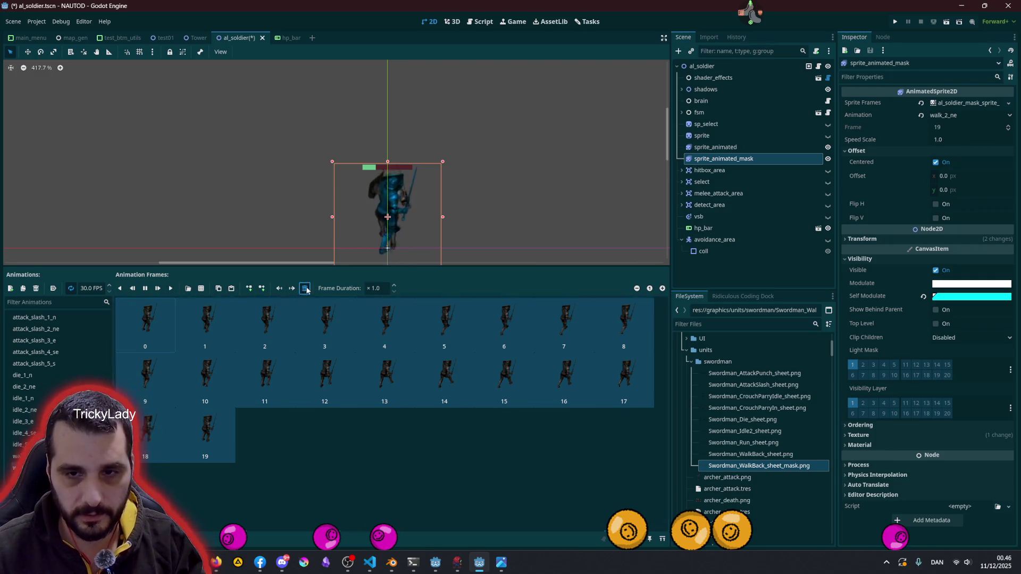
pyautogui.press('Delete')
pyautogui.click(202, 290)
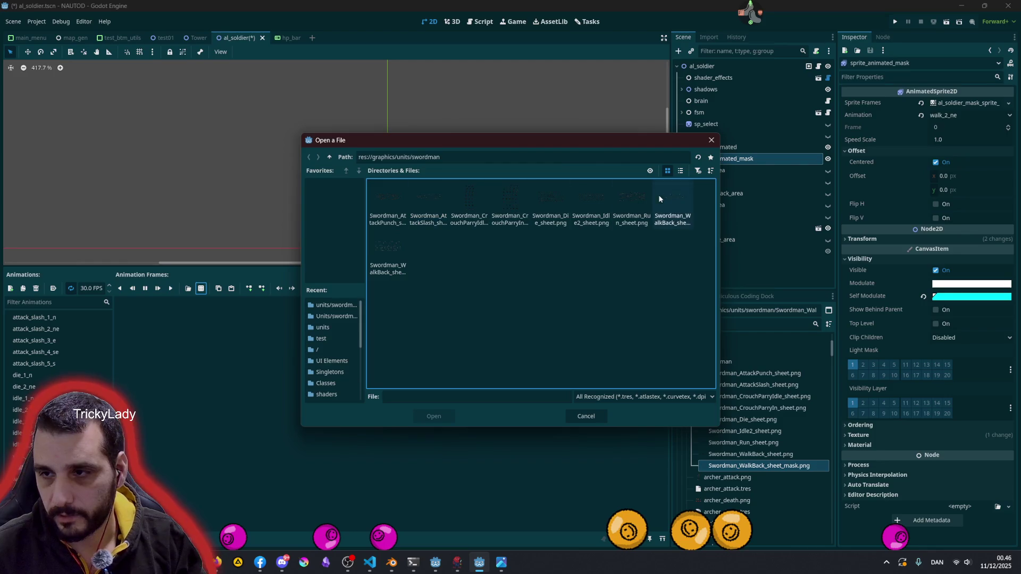
pyautogui.click(395, 252)
pyautogui.doubleClick(395, 255)
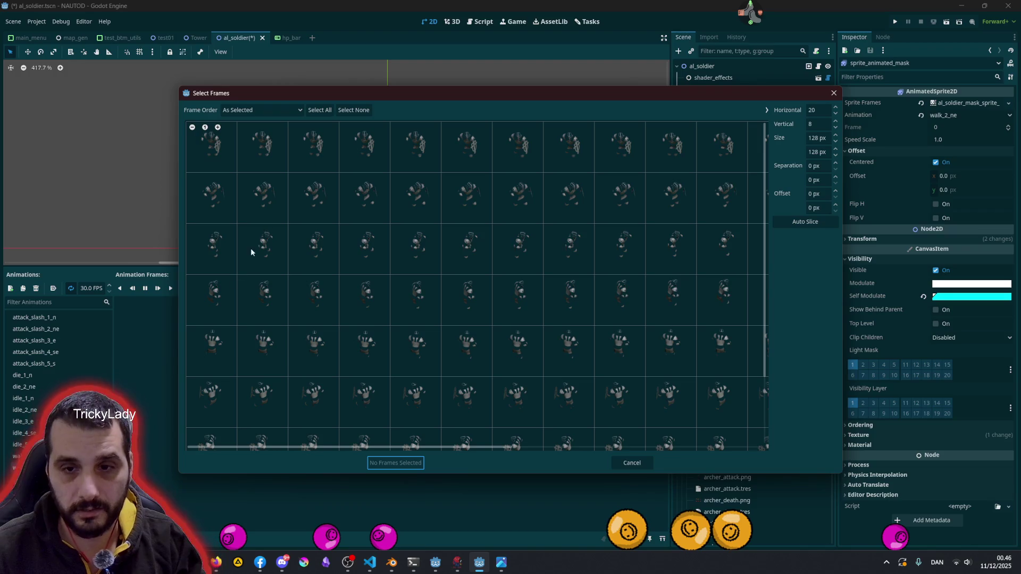
pyautogui.click(224, 311)
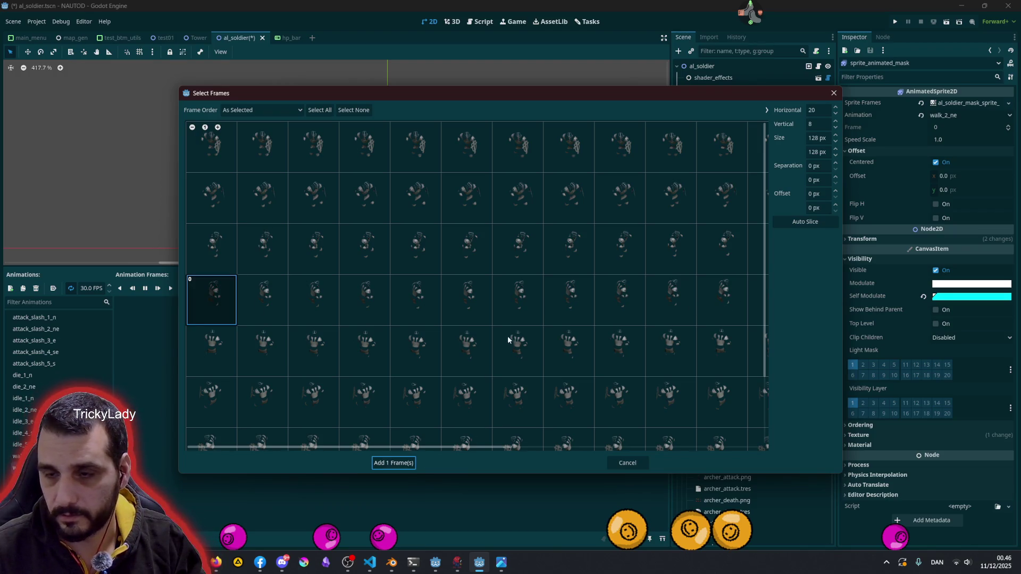
pyautogui.scroll(-3, 507, 336)
pyautogui.keyDown('shift'); pyautogui.click(691, 275); pyautogui.keyUp('shift')
pyautogui.click(709, 273)
pyautogui.click(394, 462)
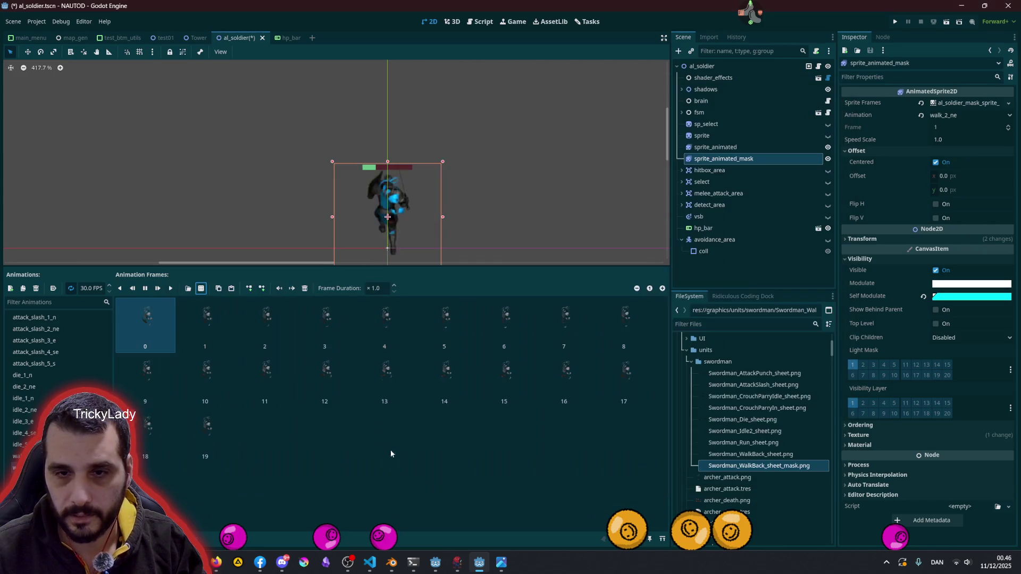
# Delete all the old frames from the walk_3_e animation
pyautogui.click(32, 480)
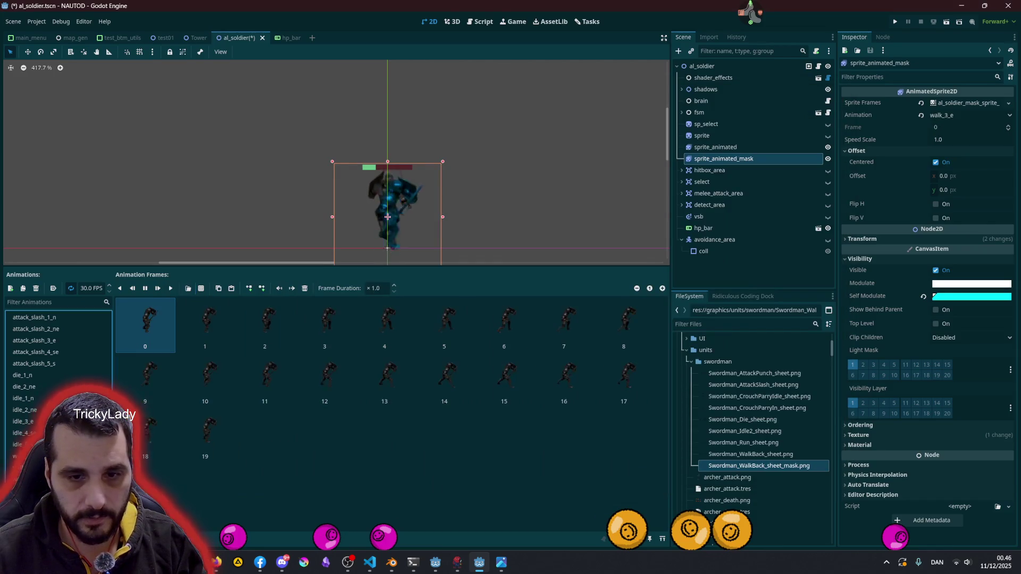
pyautogui.hotkey('ctrl', 'a')
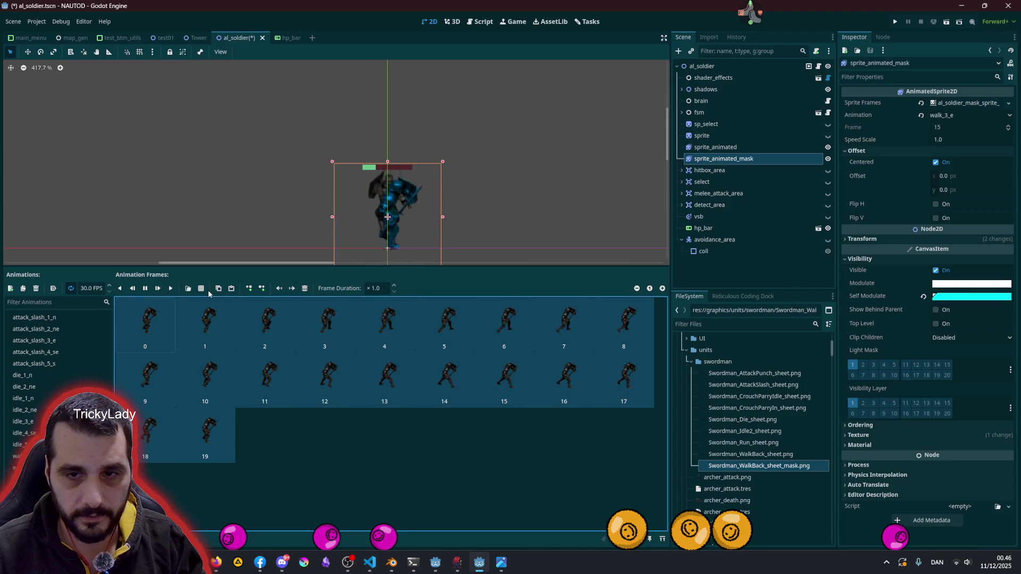
pyautogui.click(306, 290)
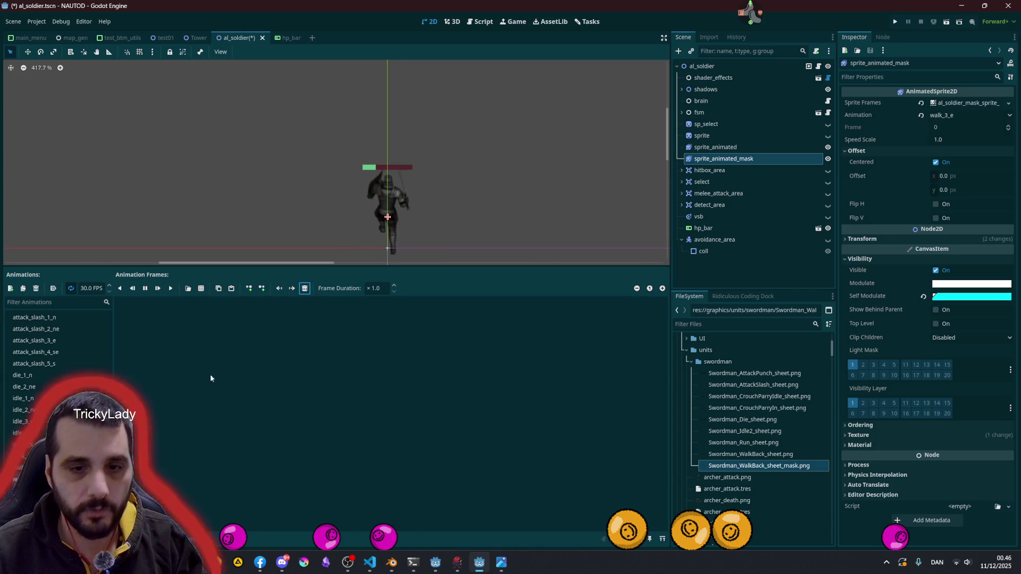
# Fill walk_3_e with the 20 row-3 frames from the WalkBack mask sheet
pyautogui.click(201, 289)
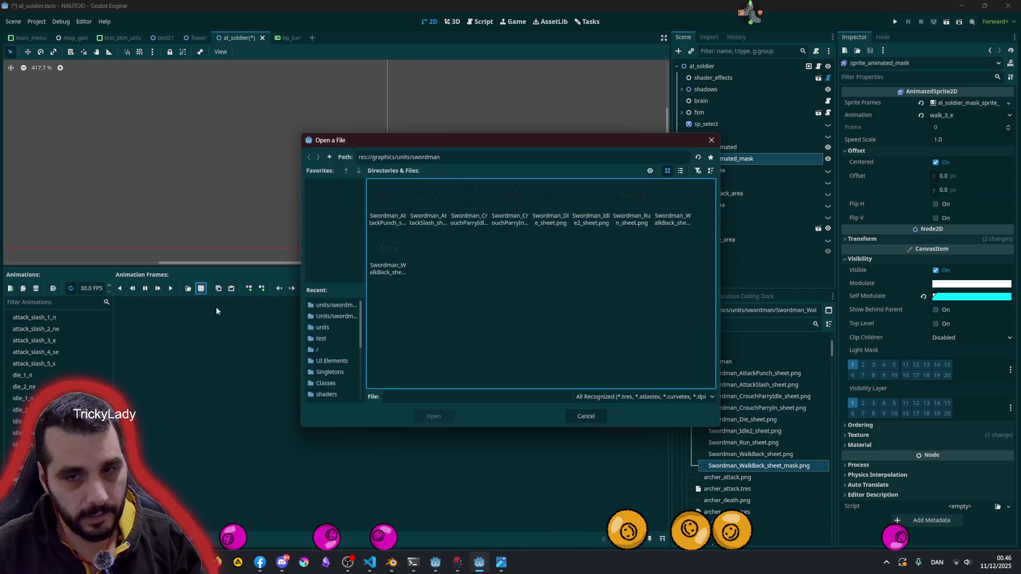
pyautogui.doubleClick(396, 255)
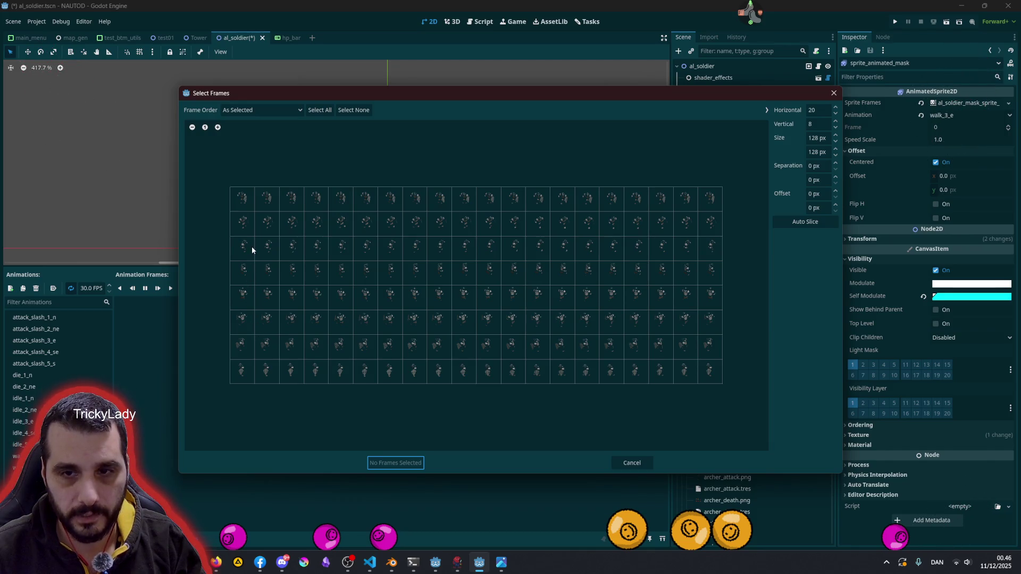
pyautogui.moveTo(246, 247)
pyautogui.mouseDown()
pyautogui.moveTo(668, 262)
pyautogui.moveTo(713, 248)
pyautogui.mouseUp()
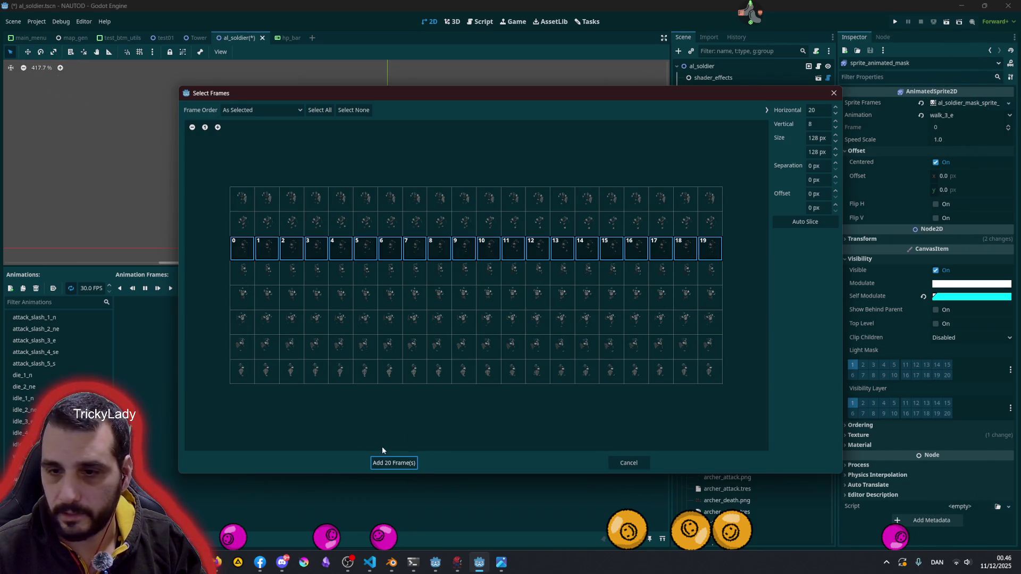
pyautogui.click(391, 462)
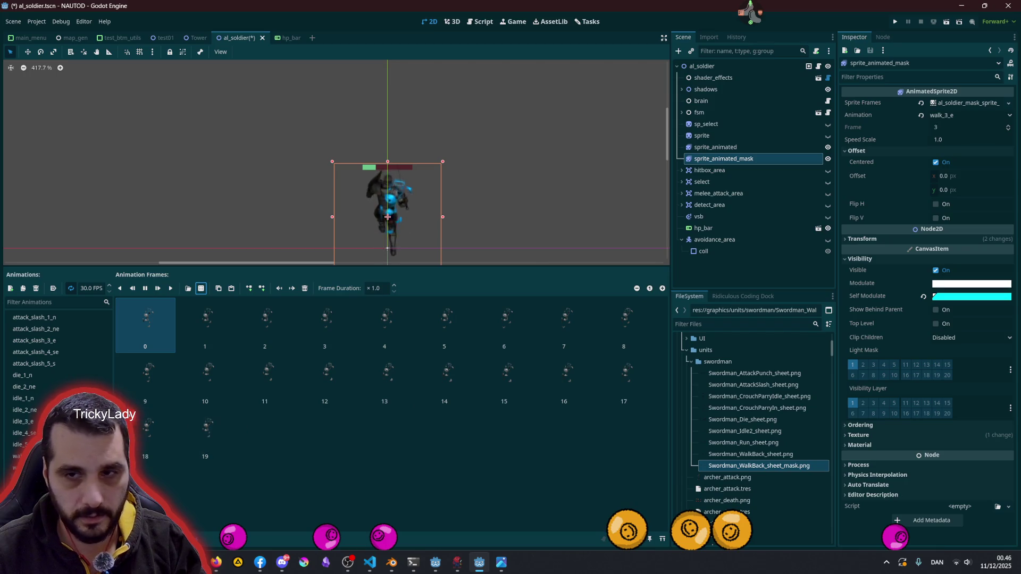
# Clear walk_4_se and fill it with the 20 row-2 mask frames
pyautogui.click(24, 491)
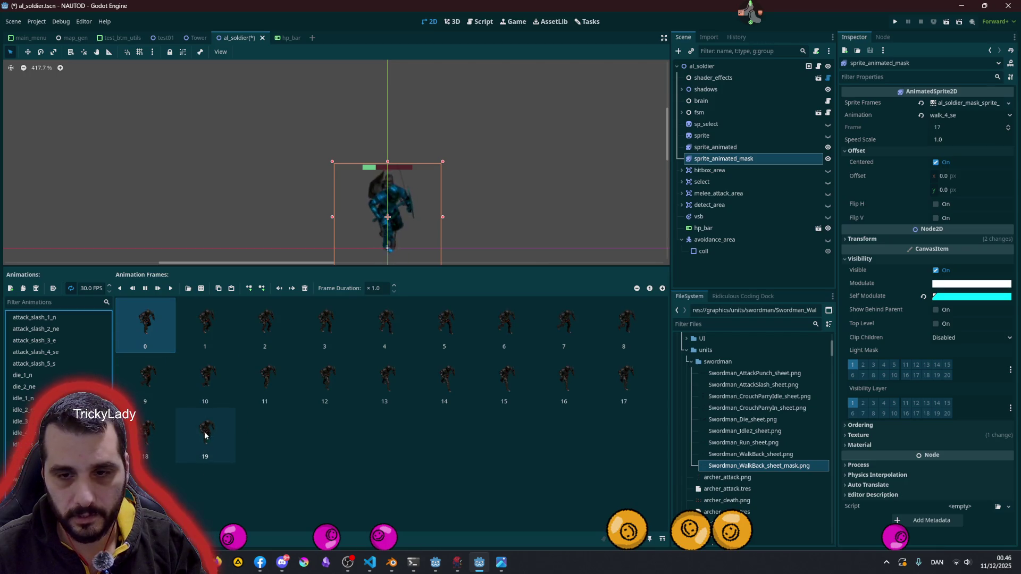
pyautogui.keyDown('shift'); pyautogui.click(205, 433); pyautogui.keyUp('shift')
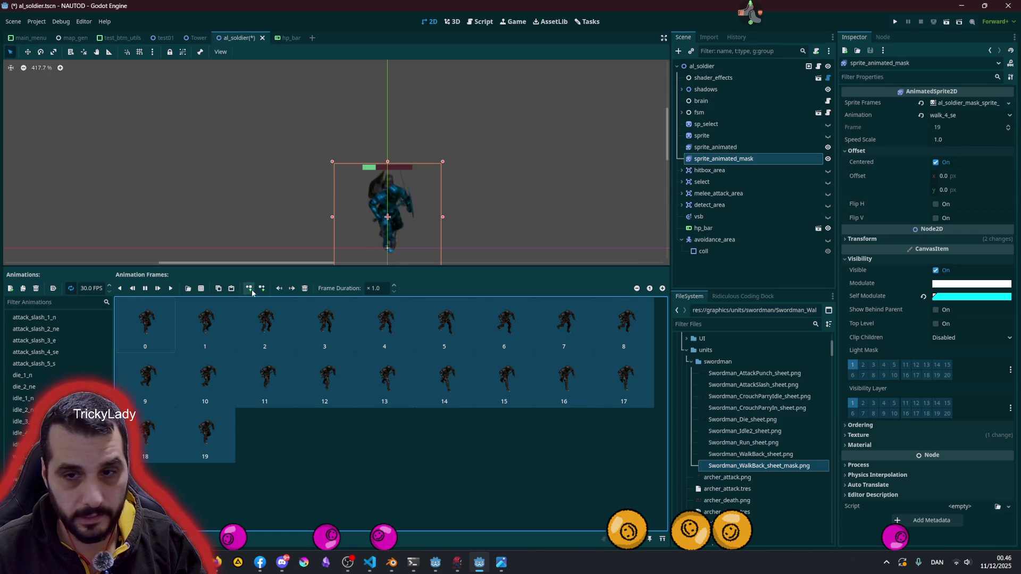
pyautogui.click(304, 288)
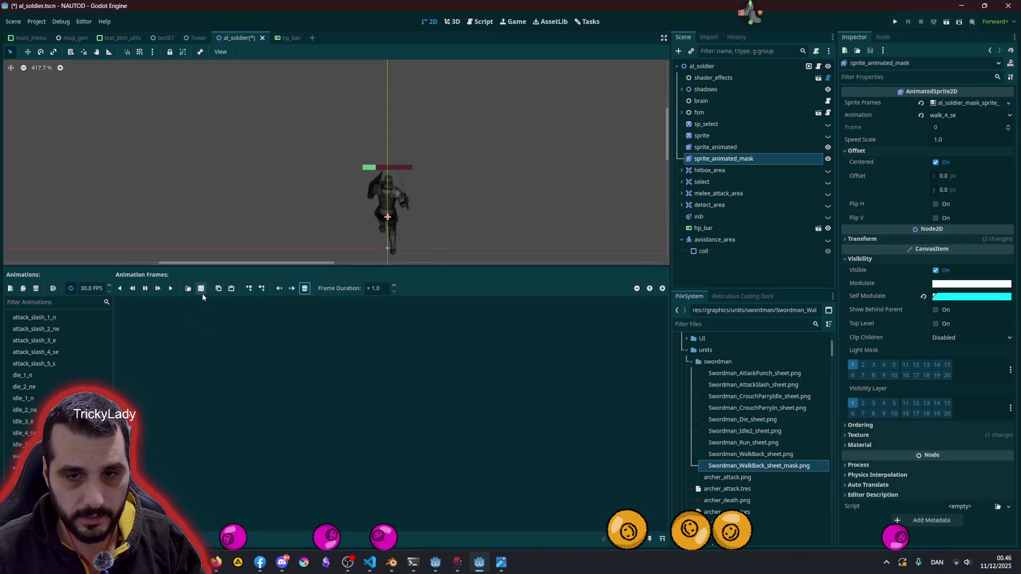
pyautogui.click(201, 290)
pyautogui.doubleClick(384, 264)
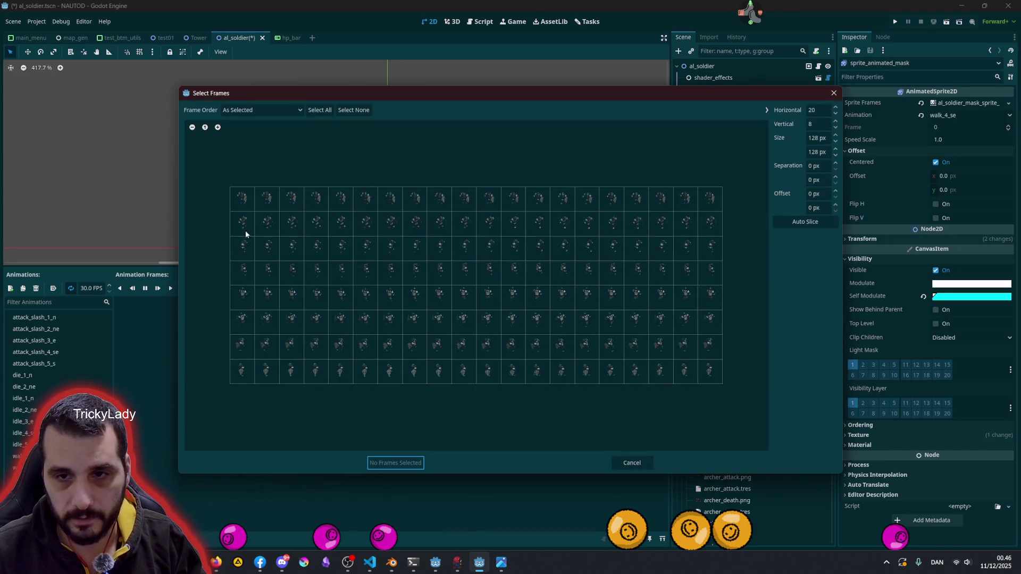
pyautogui.keyDown('shift'); pyautogui.click(714, 224); pyautogui.keyUp('shift')
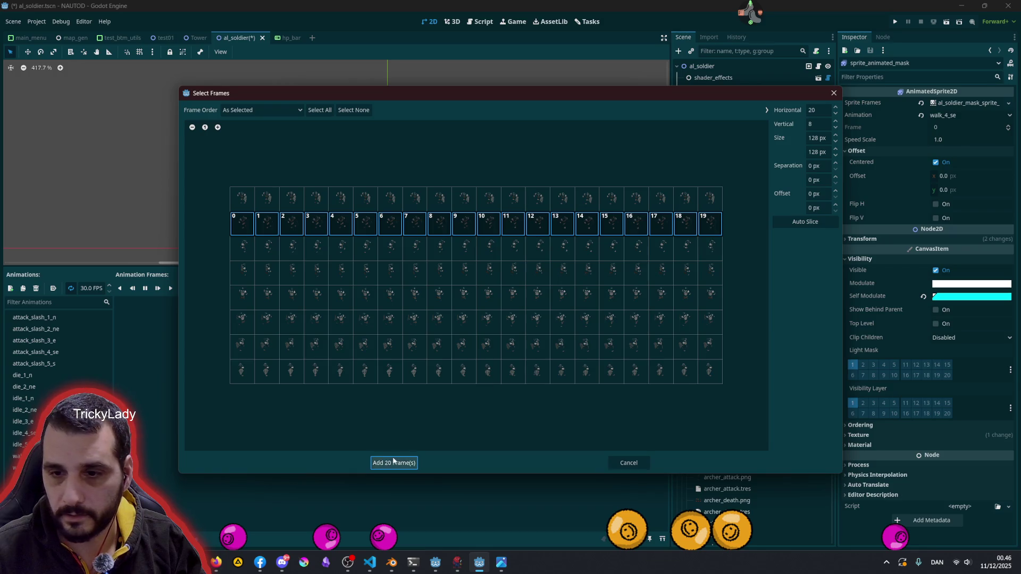
pyautogui.click(393, 463)
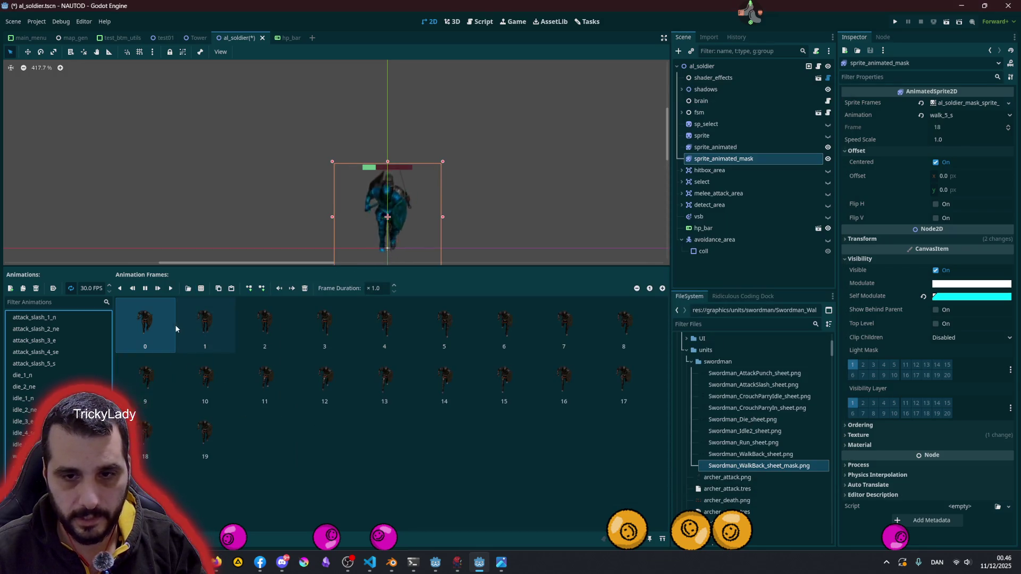
# Clear walk_5_s and fill it with the 20 row-1 mask frames
pyautogui.hotkey('ctrl', 'a')
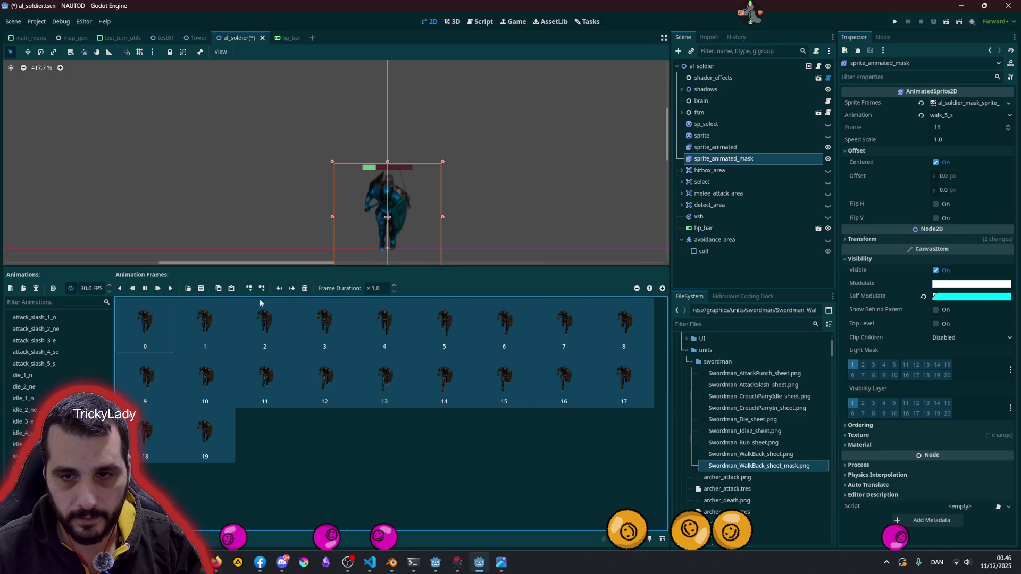
pyautogui.click(305, 289)
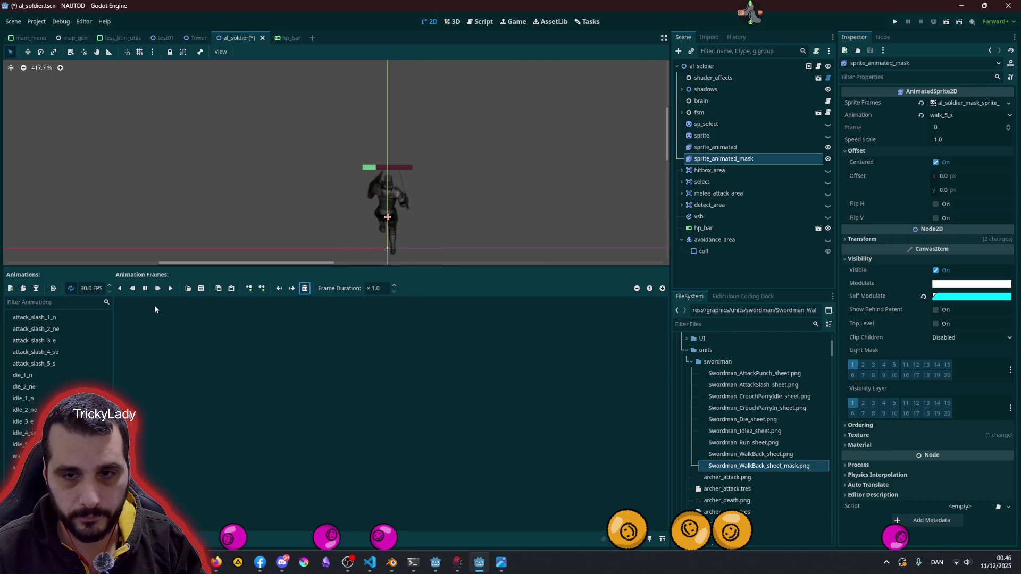
pyautogui.click(202, 288)
pyautogui.doubleClick(392, 240)
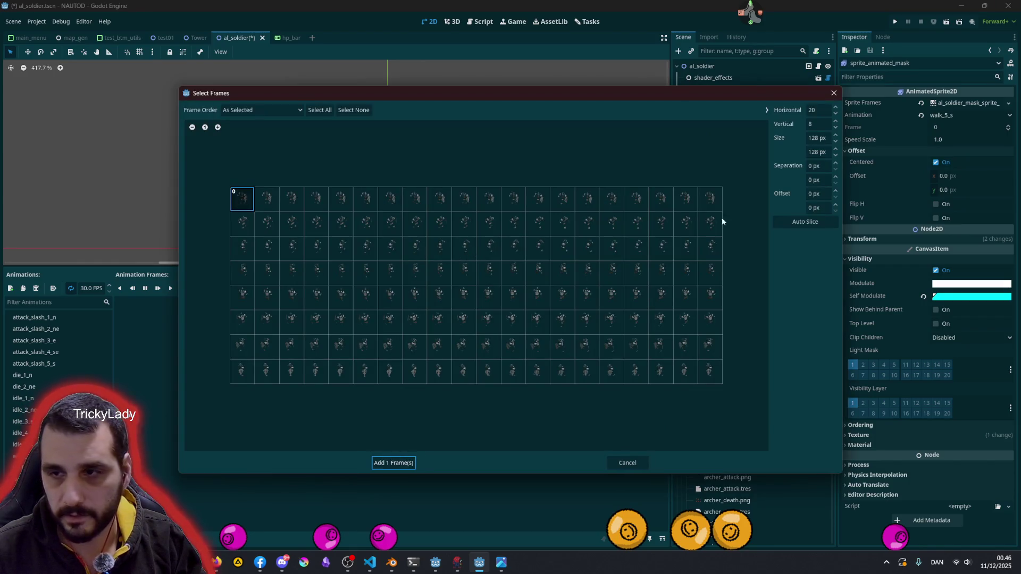
pyautogui.keyDown('shift'); pyautogui.click(712, 204); pyautogui.keyUp('shift')
pyautogui.click(407, 462)
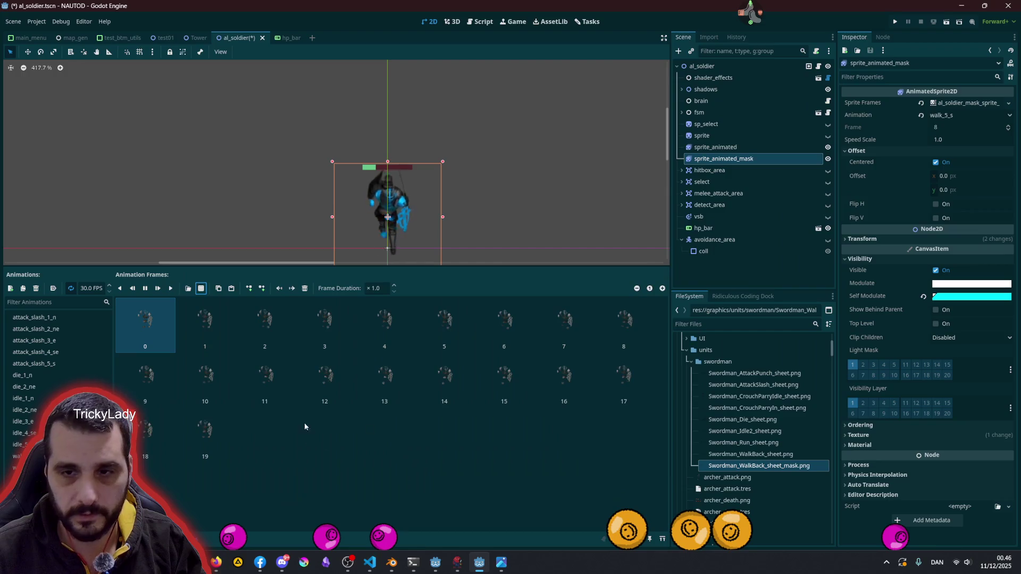
# With both sprites selected, cycle through idle_5_s, walk_1_n, walk_2_ne and walk_3_e
pyautogui.keyDown('ctrl'); pyautogui.click(751, 146); pyautogui.keyUp('ctrl')
pyautogui.click(948, 116)
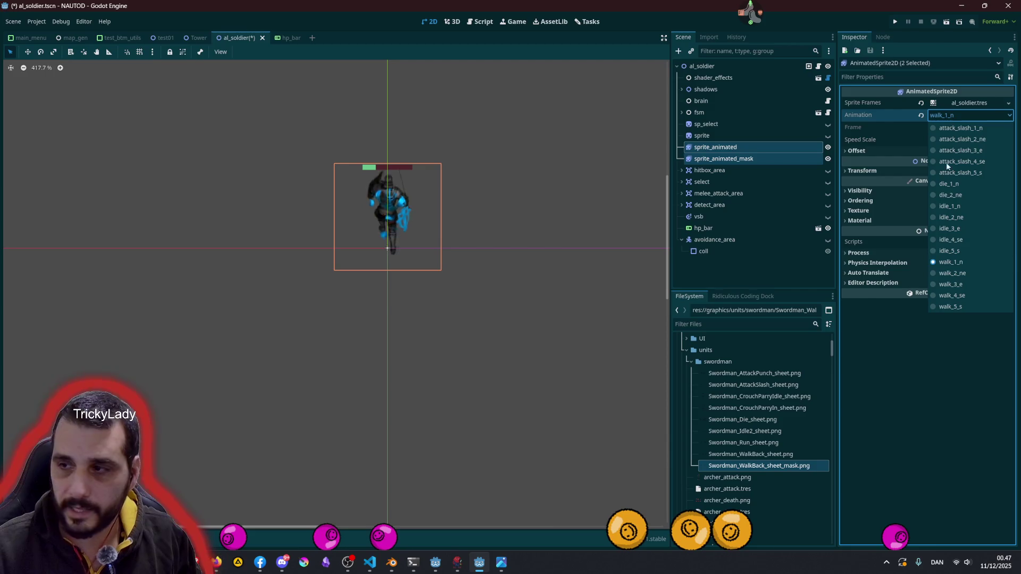
pyautogui.click(951, 250)
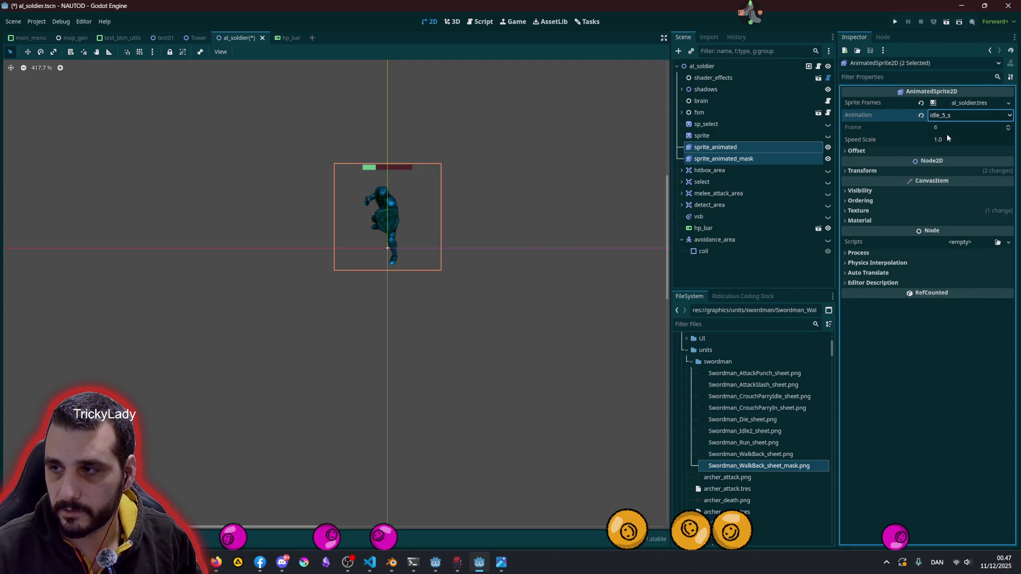
pyautogui.click(945, 118)
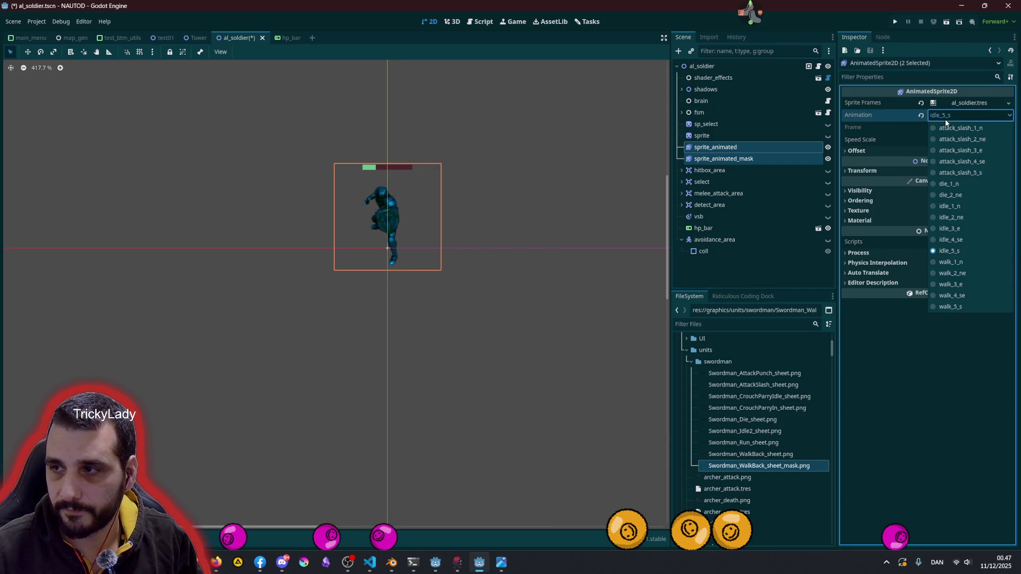
pyautogui.click(950, 261)
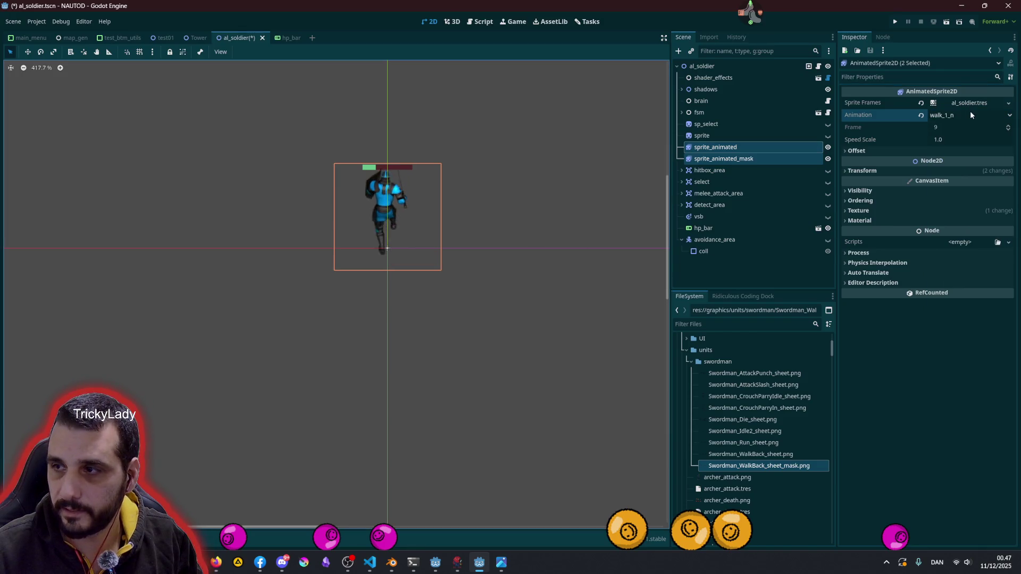
pyautogui.click(970, 113)
pyautogui.click(961, 274)
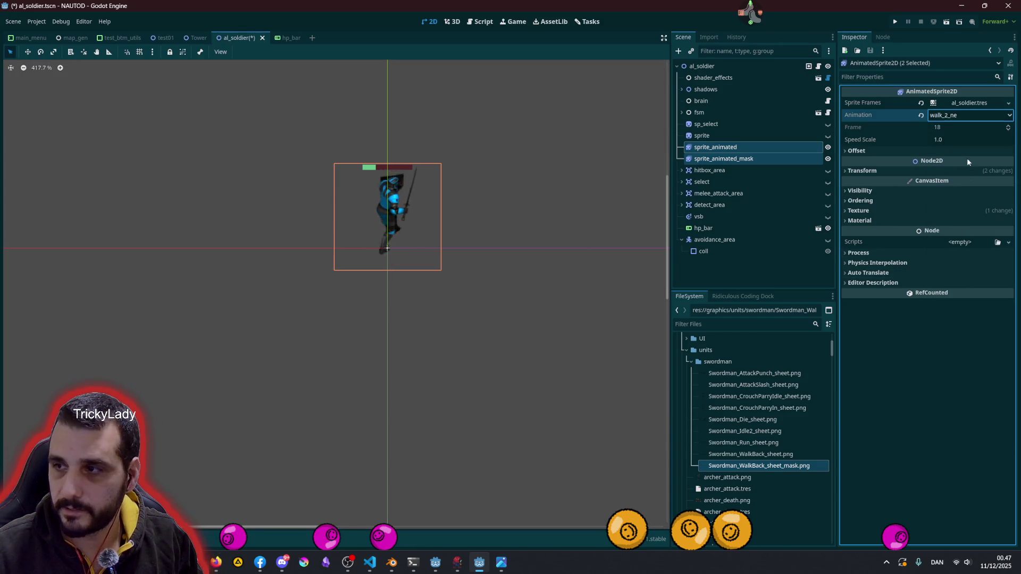
pyautogui.click(948, 118)
pyautogui.click(952, 286)
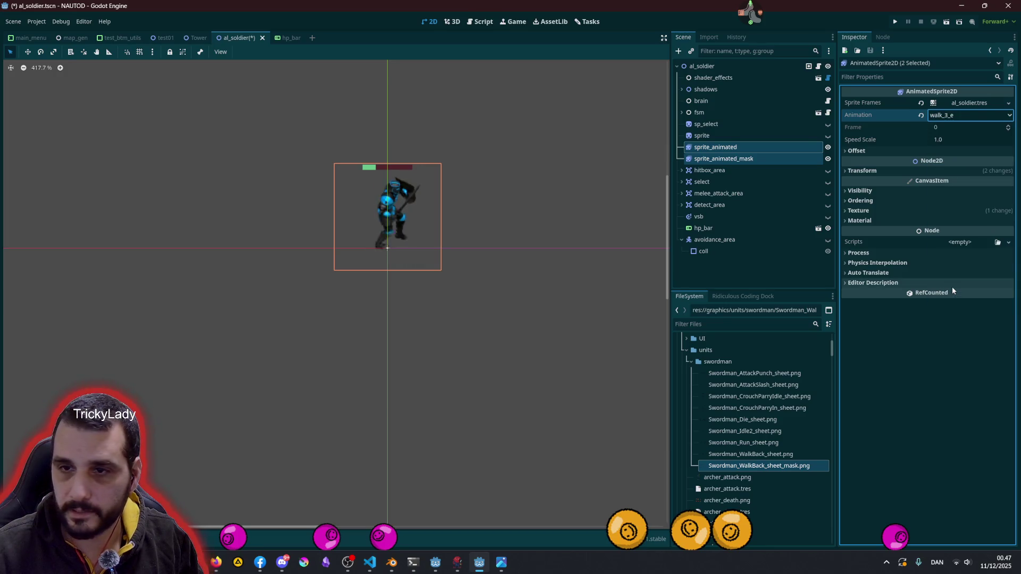
# Continue through walk_4_se to walk_5_s, then deselect both sprites
pyautogui.scroll(5, 437, 209)
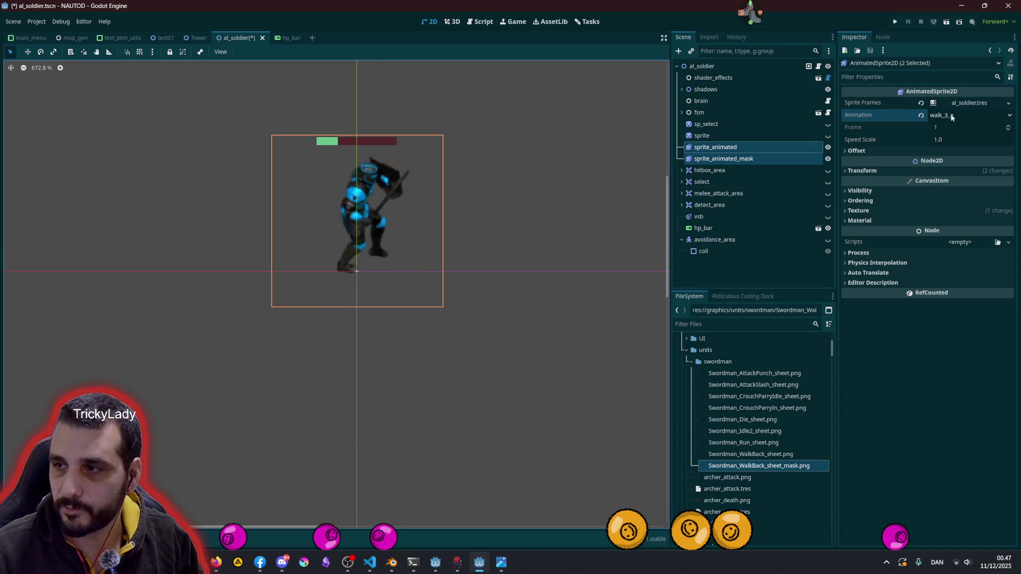
pyautogui.click(977, 114)
pyautogui.click(957, 296)
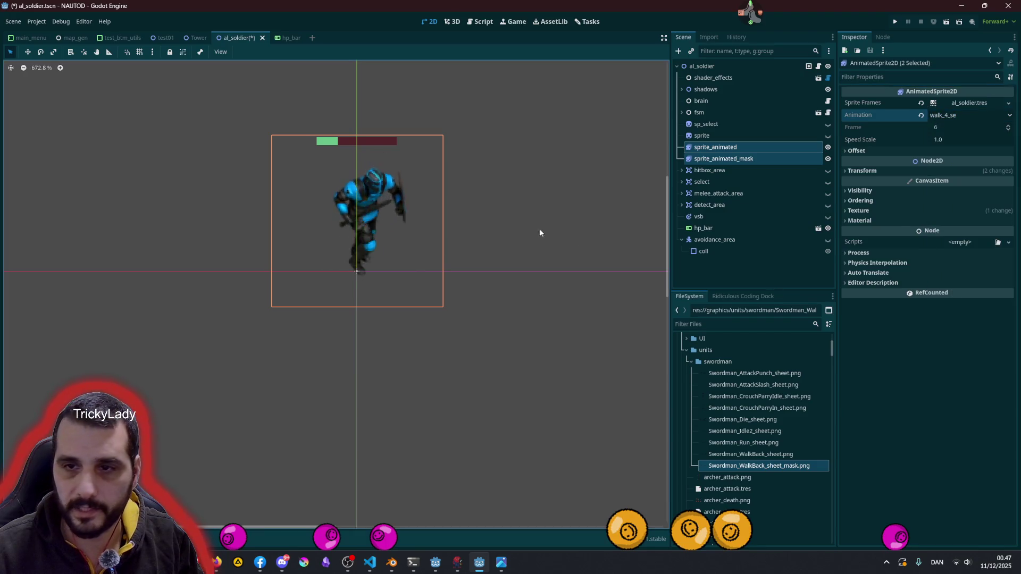
pyautogui.click(949, 115)
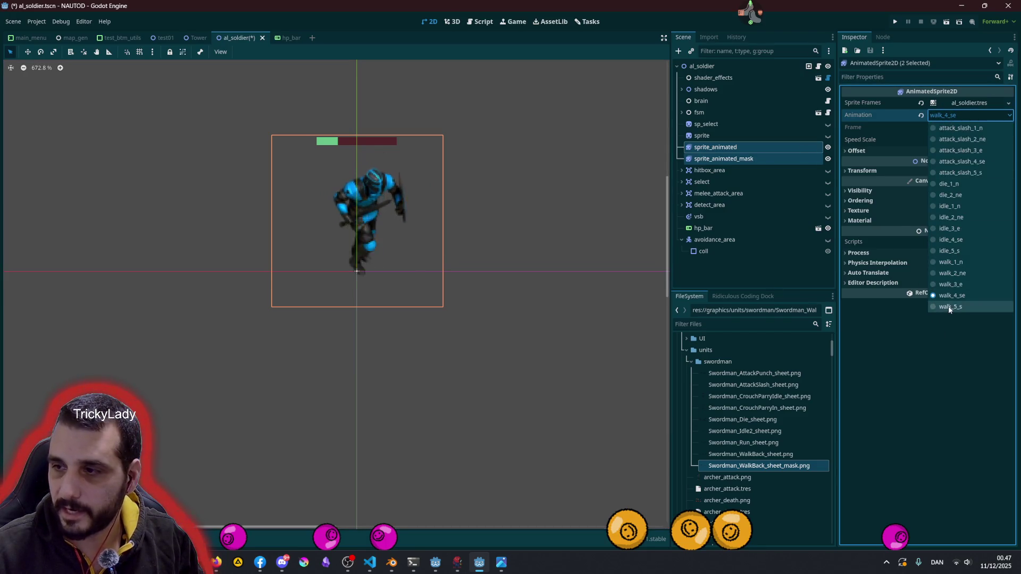
pyautogui.click(948, 307)
pyautogui.moveTo(400, 252)
pyautogui.mouseDown(button='middle')
pyautogui.moveTo(375, 189)
pyautogui.moveTo(455, 241)
pyautogui.mouseUp(button='middle')
pyautogui.click(553, 151)
pyautogui.scroll(-2, 554, 151)
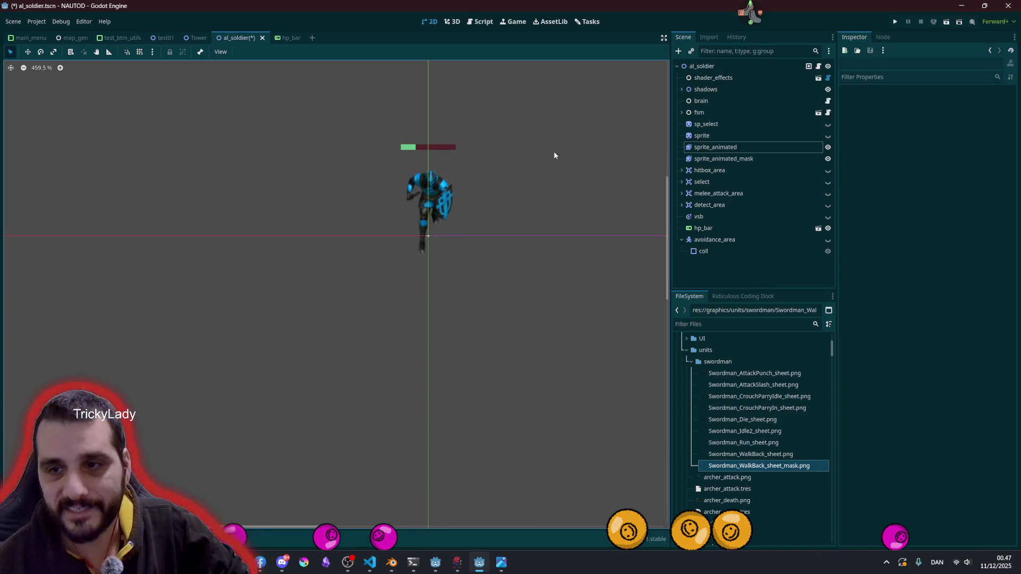
pyautogui.click(713, 159)
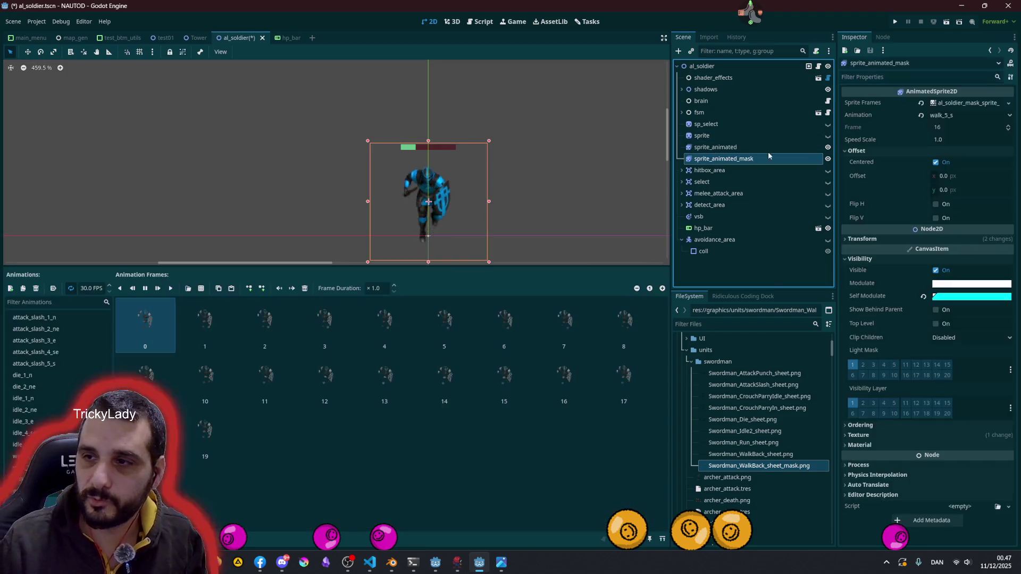
pyautogui.click(828, 159)
pyautogui.click(828, 159)
pyautogui.click(827, 159)
pyautogui.click(827, 159)
pyautogui.click(354, 233)
pyautogui.scroll(3, 452, 193)
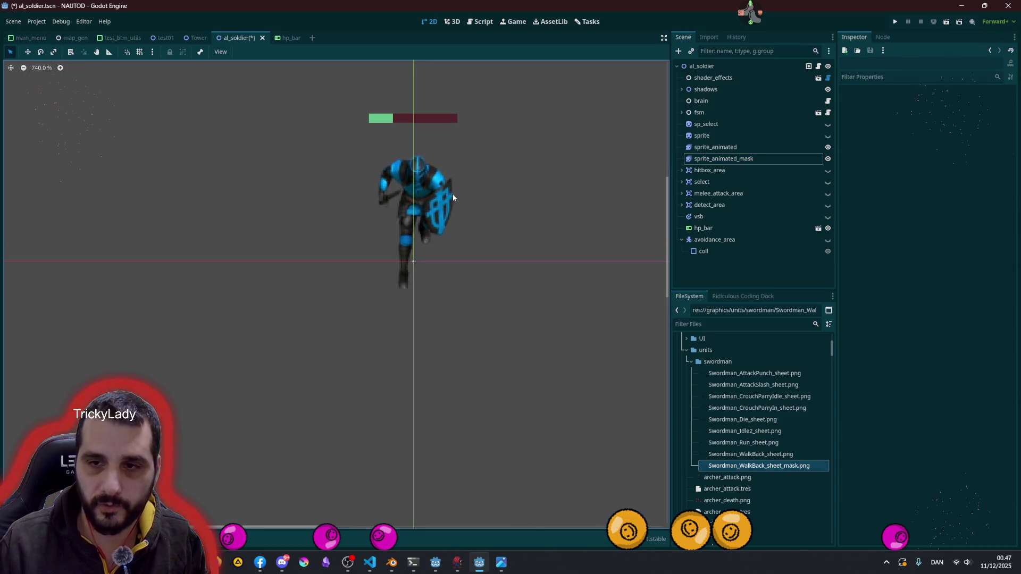
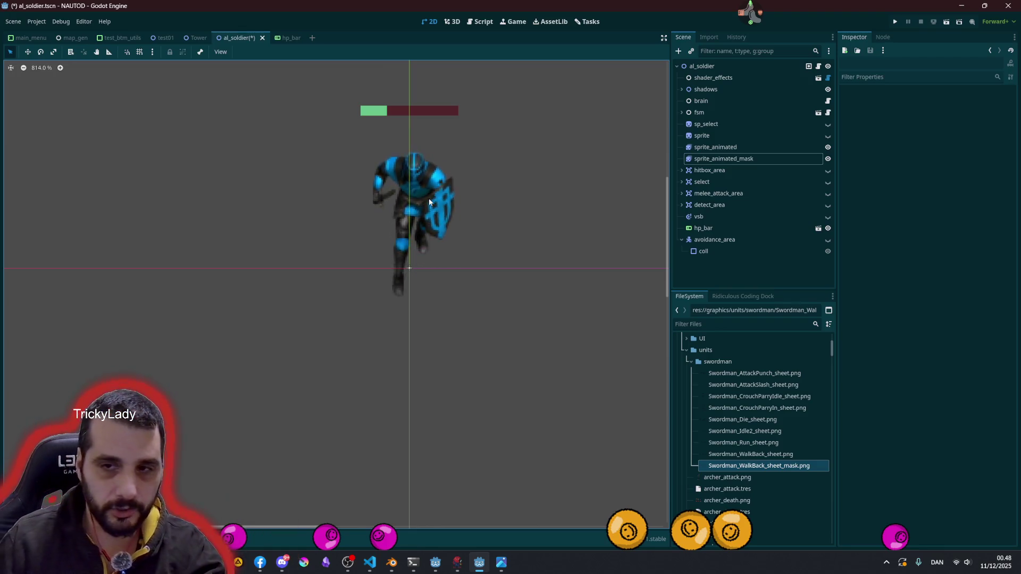
# Select the mask sprite and drag the soldier preview taller
pyautogui.click(497, 221)
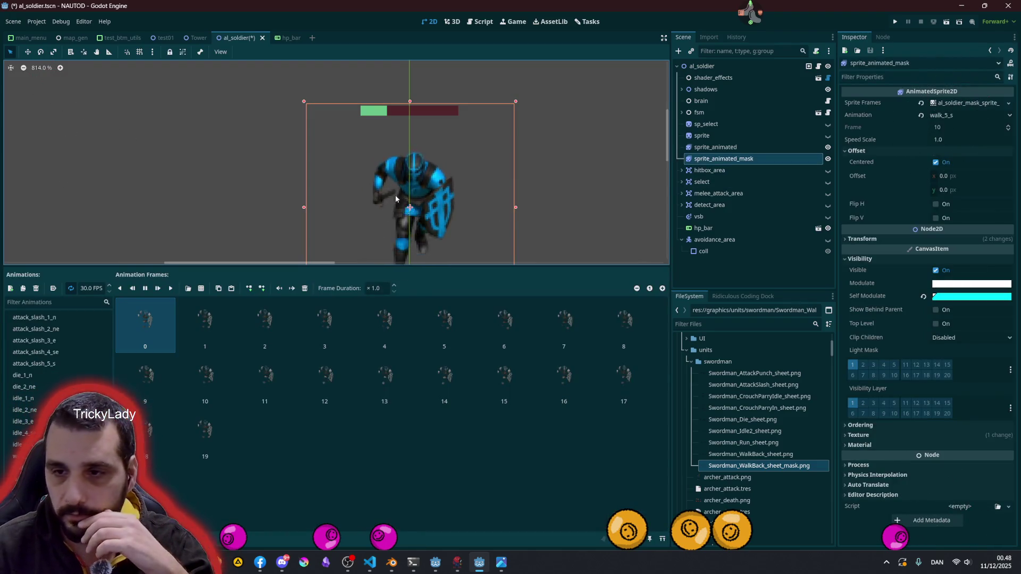
pyautogui.moveTo(368, 267)
pyautogui.mouseDown()
pyautogui.moveTo(356, 344)
pyautogui.moveTo(346, 190)
pyautogui.mouseUp()
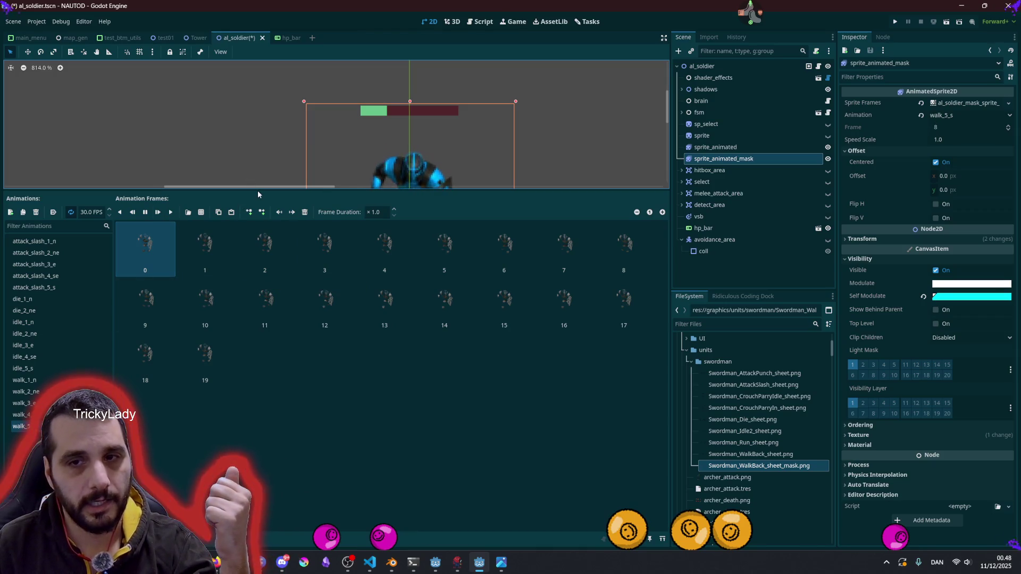
pyautogui.moveTo(253, 190); pyautogui.dragTo(244, 349)
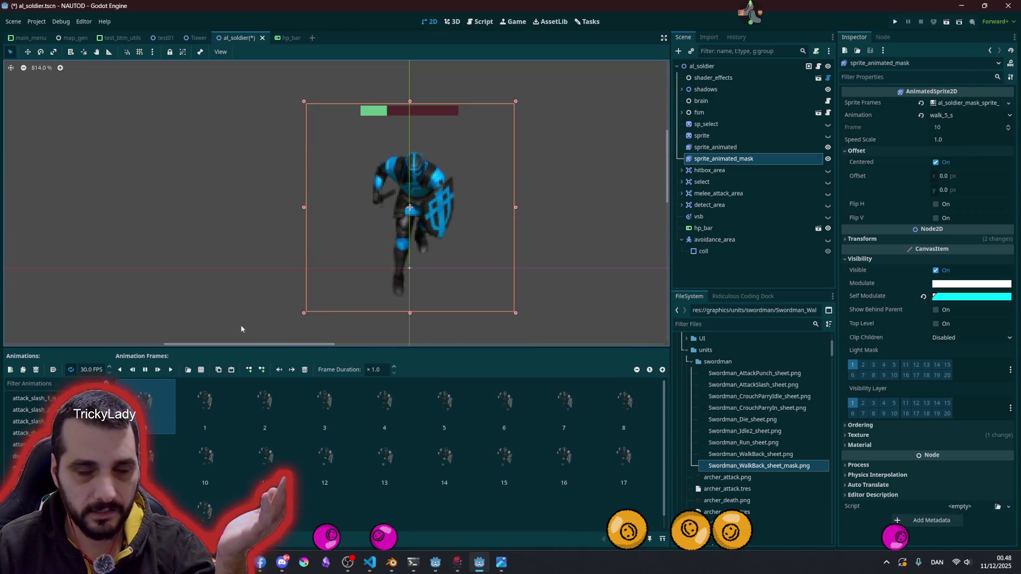
pyautogui.click(241, 254)
pyautogui.scroll(-4, 241, 254)
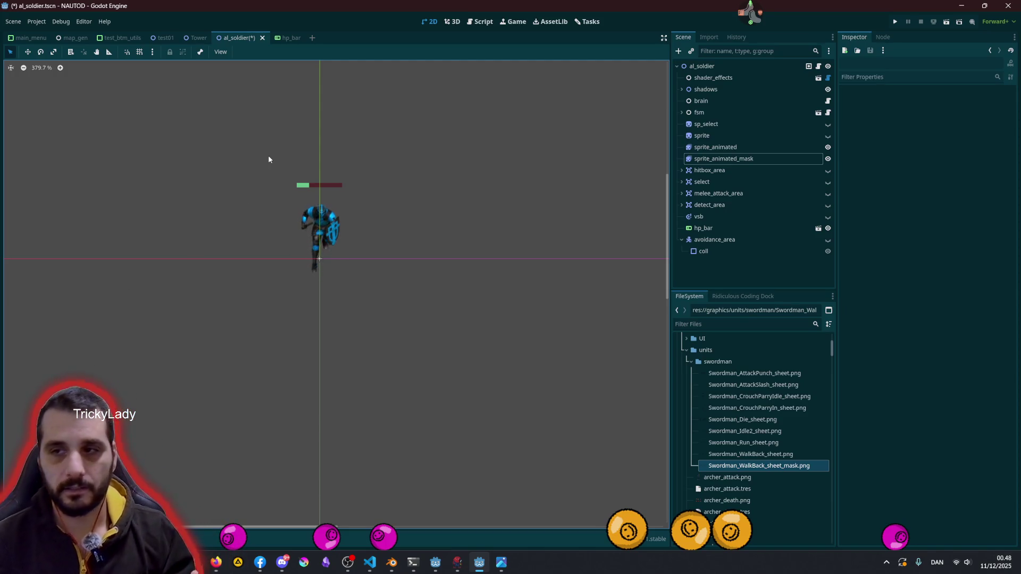
# Tint sprite_animated_mask's Self Modulate a very pale, near-white colour, then also select sprite_animated
pyautogui.click(751, 161)
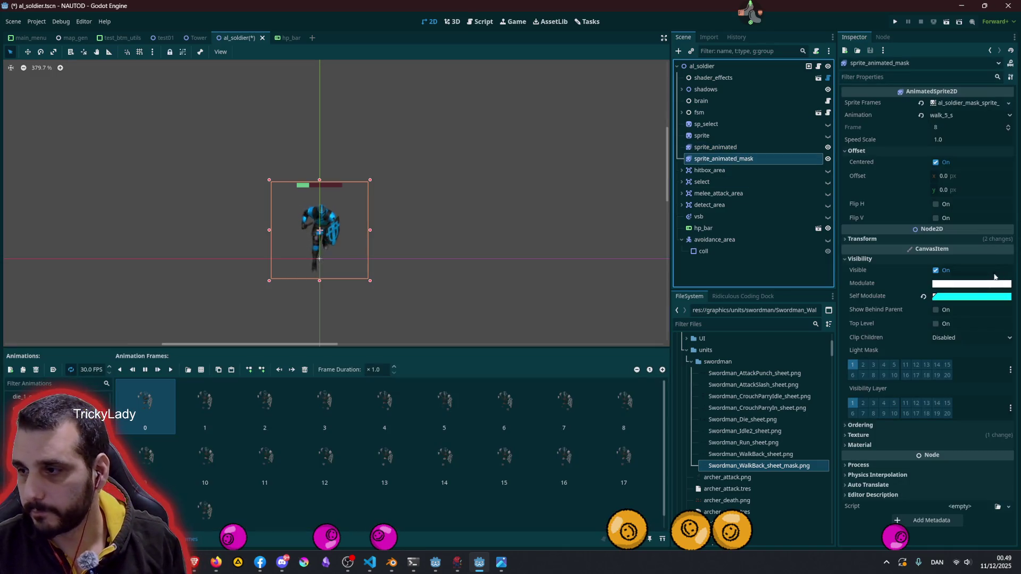
pyautogui.click(975, 296)
pyautogui.click(991, 82)
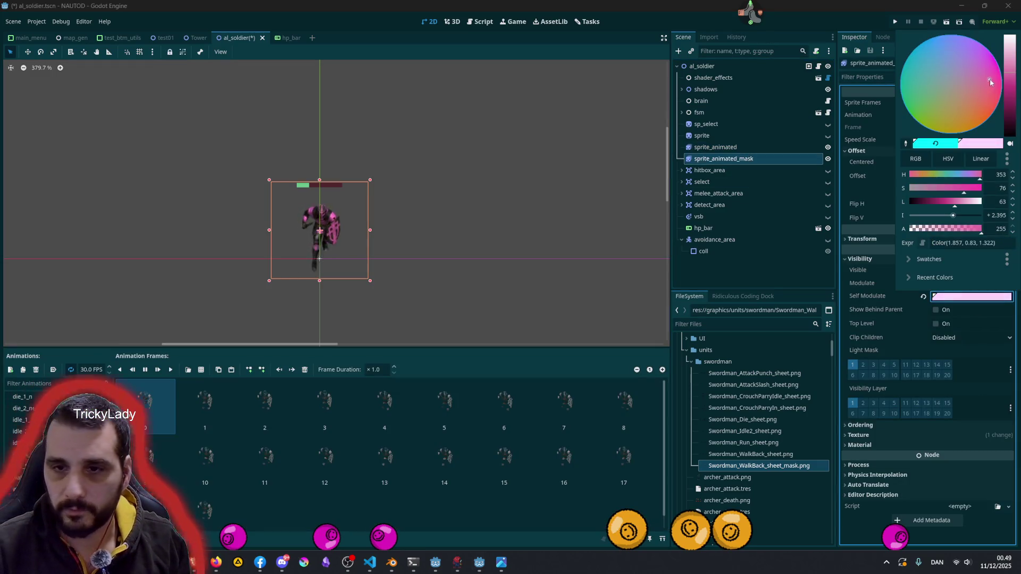
pyautogui.moveTo(986, 114)
pyautogui.mouseDown()
pyautogui.moveTo(992, 66)
pyautogui.moveTo(1008, 63)
pyautogui.moveTo(1009, 97)
pyautogui.moveTo(998, 103)
pyautogui.moveTo(916, 98)
pyautogui.moveTo(974, 56)
pyautogui.moveTo(940, 62)
pyautogui.mouseUp()
pyautogui.click(741, 151)
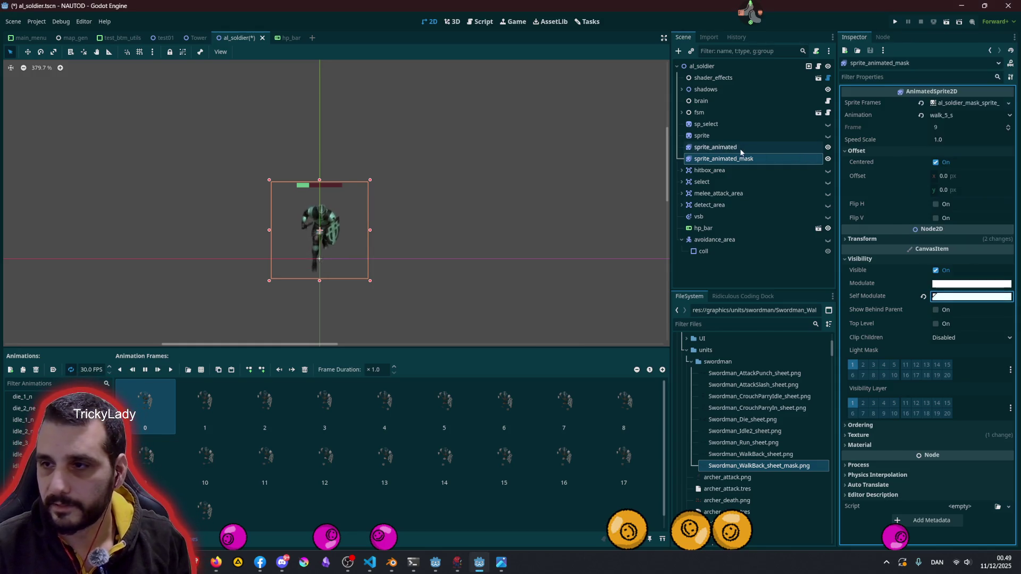
pyautogui.keyDown('ctrl'); pyautogui.click(738, 151); pyautogui.keyUp('ctrl')
pyautogui.click(955, 115)
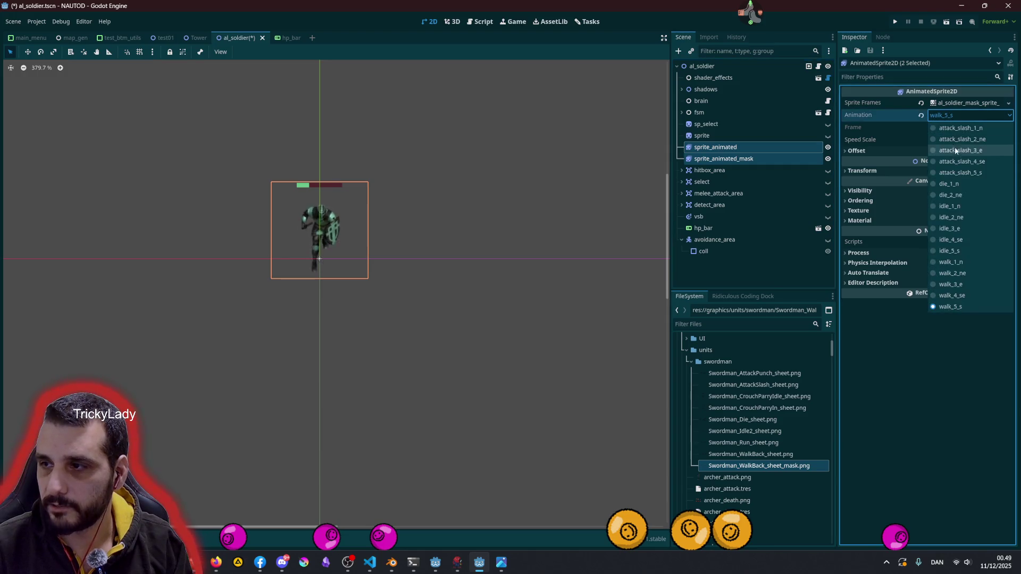
# Try walk_1_n and walk_3_e, settle on walk_4_se for both sprites, and toggle Flip H
pyautogui.click(945, 266)
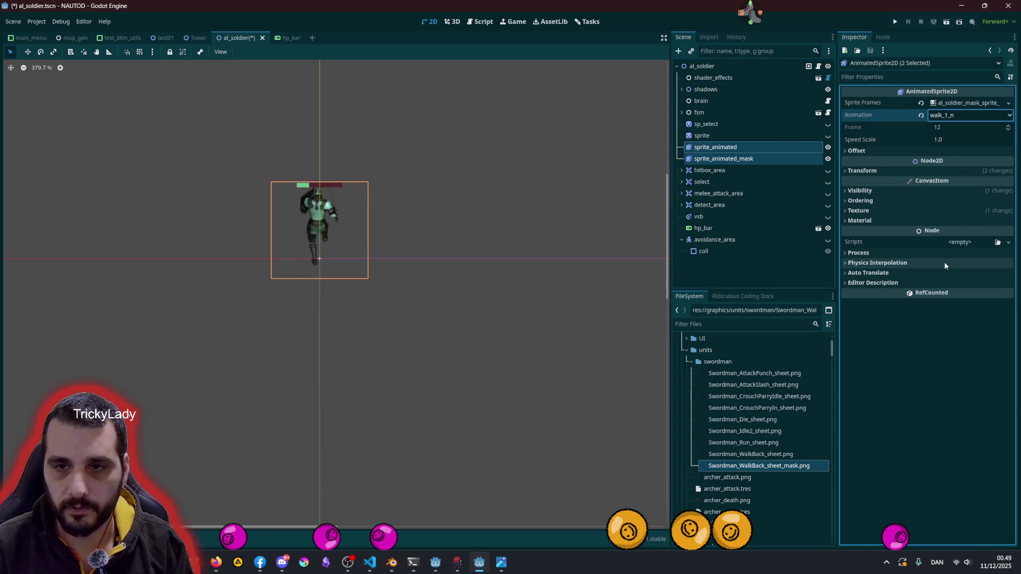
pyautogui.click(945, 116)
pyautogui.click(949, 284)
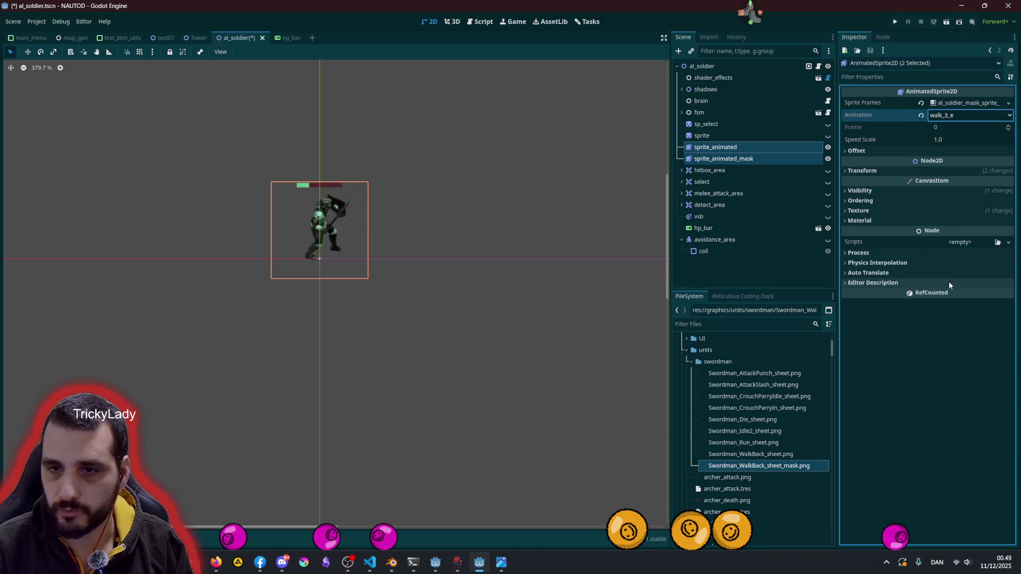
pyautogui.click(955, 115)
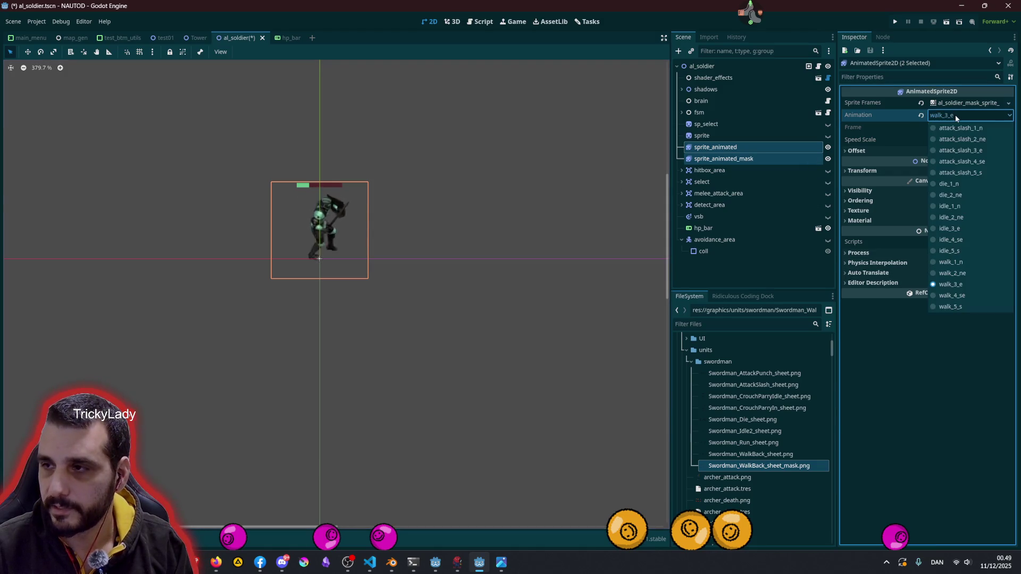
pyautogui.click(943, 292)
pyautogui.click(872, 151)
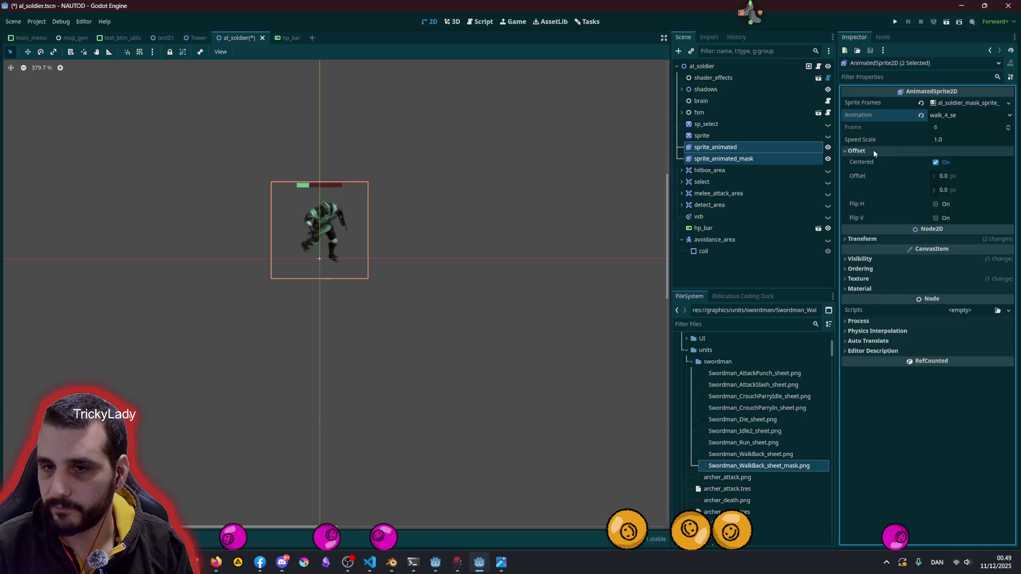
pyautogui.click(936, 206)
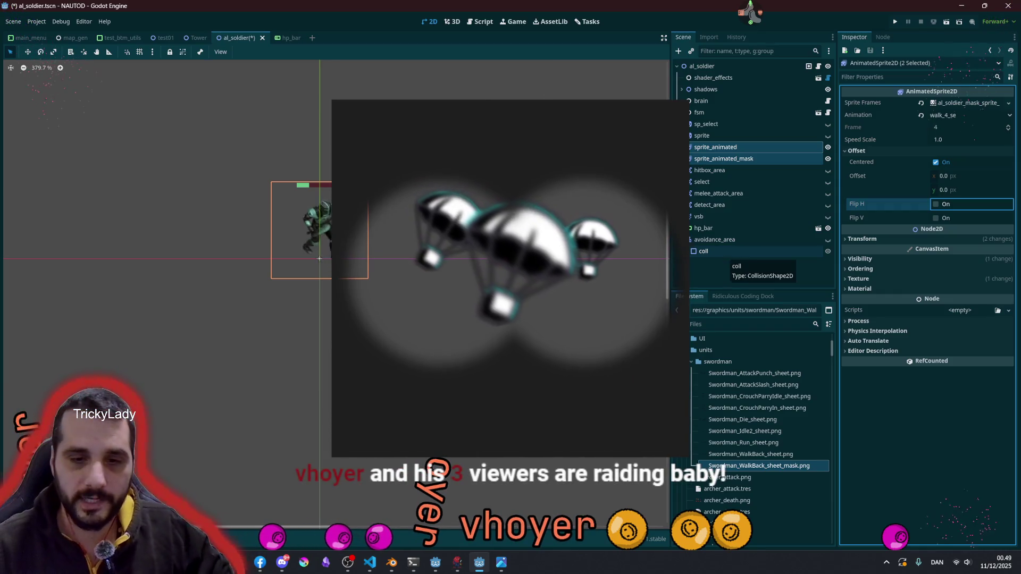
# Visit the streaming tool, then clear the selection and zoom the soldier preview
pyautogui.click(457, 563)
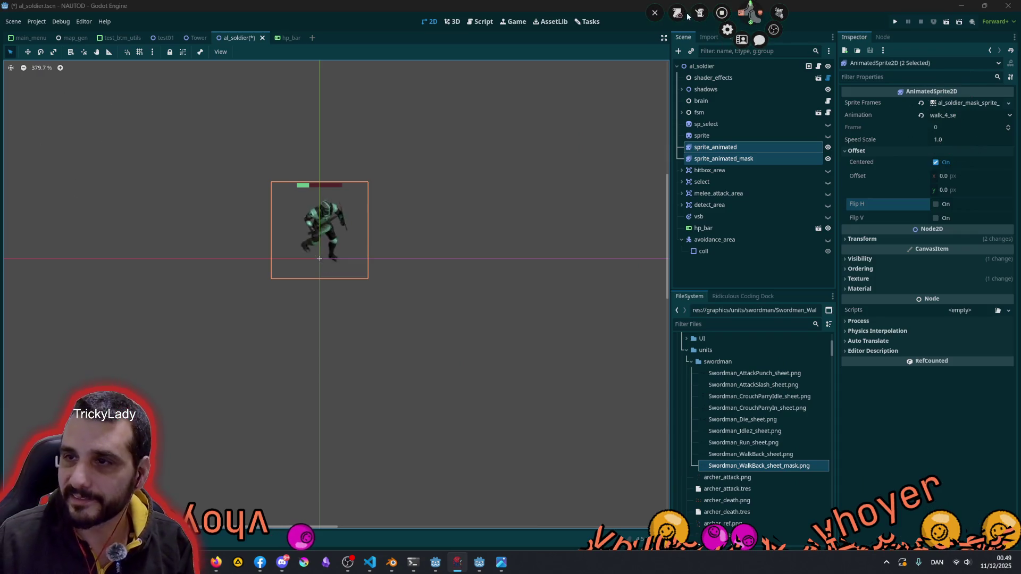
pyautogui.click(722, 14)
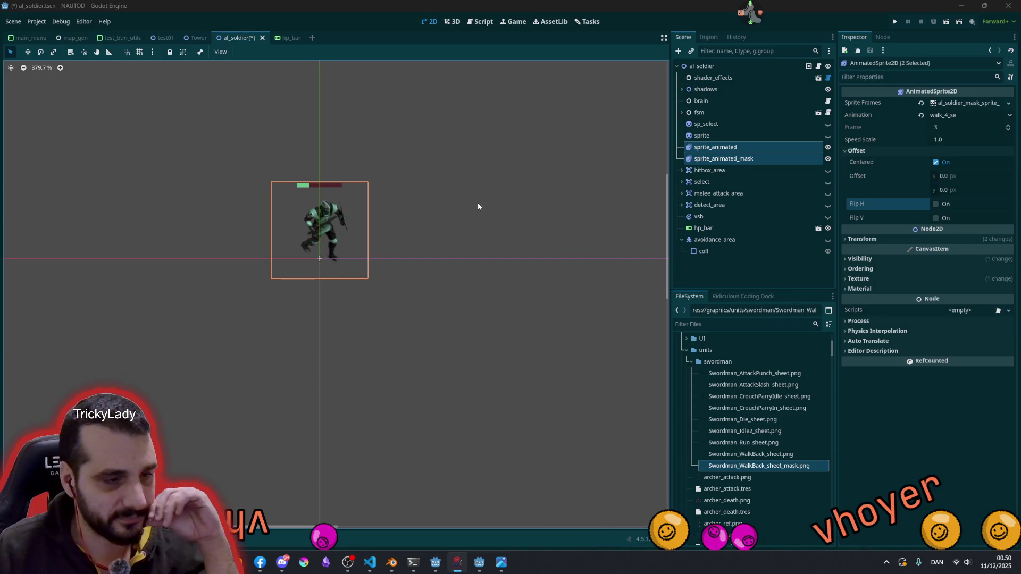
pyautogui.click(404, 217)
pyautogui.scroll(6, 317, 228)
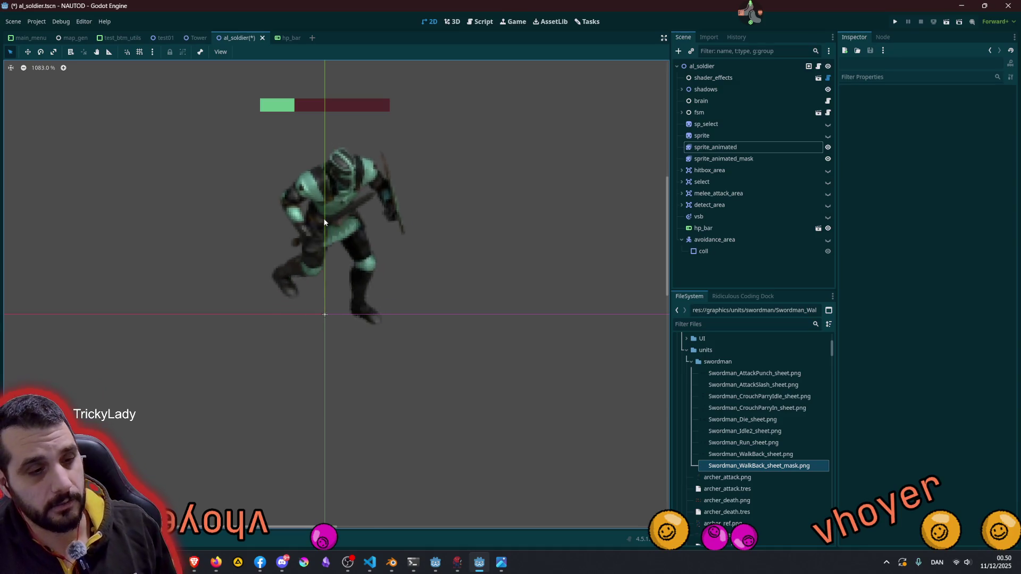
pyautogui.scroll(2, 357, 184)
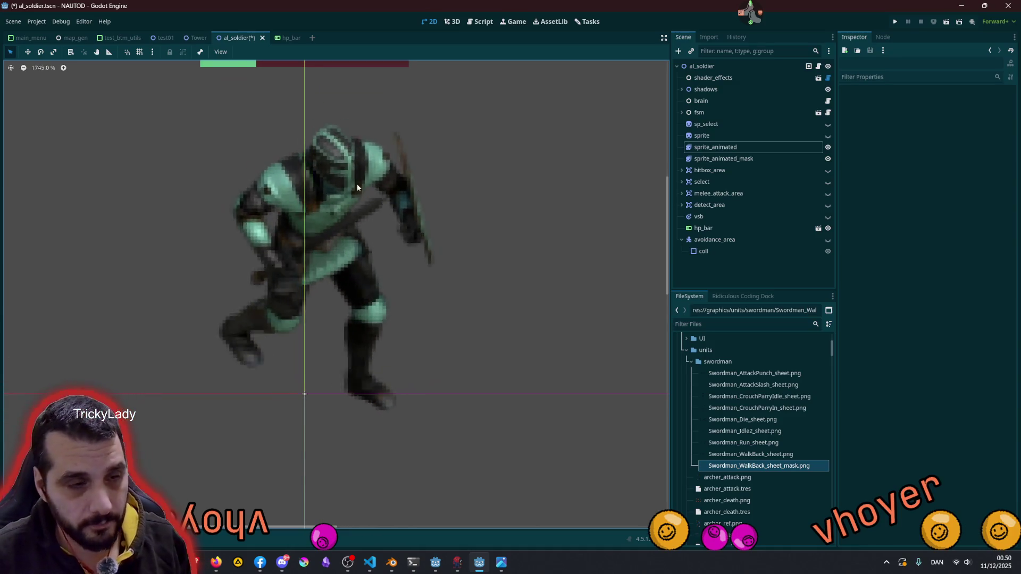
pyautogui.scroll(-15, 355, 187)
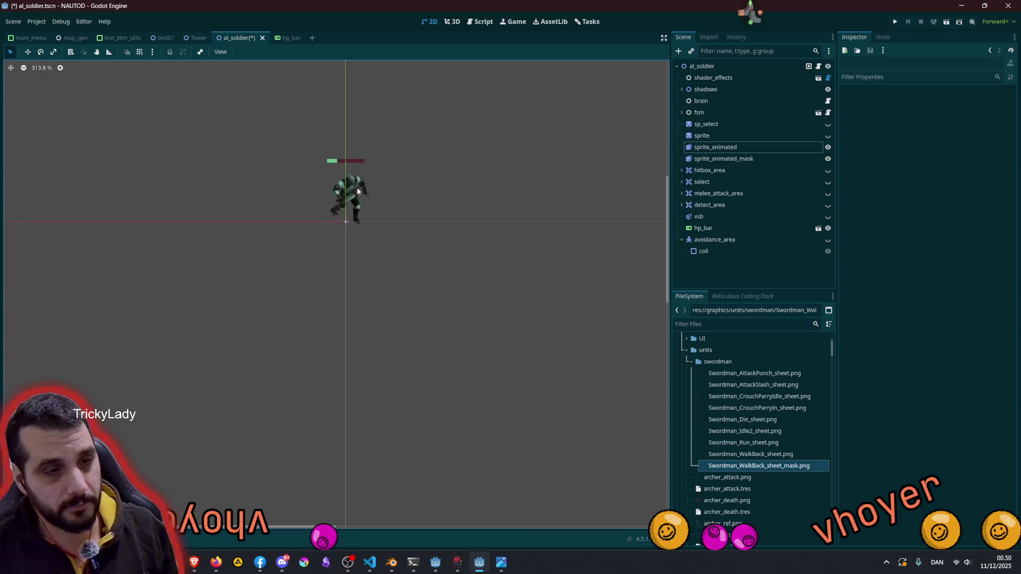
pyautogui.scroll(5, 355, 187)
# Open Plan & Run Batch in Blender and expand Swordman to review its actions, then return to Godot
pyautogui.click(391, 562)
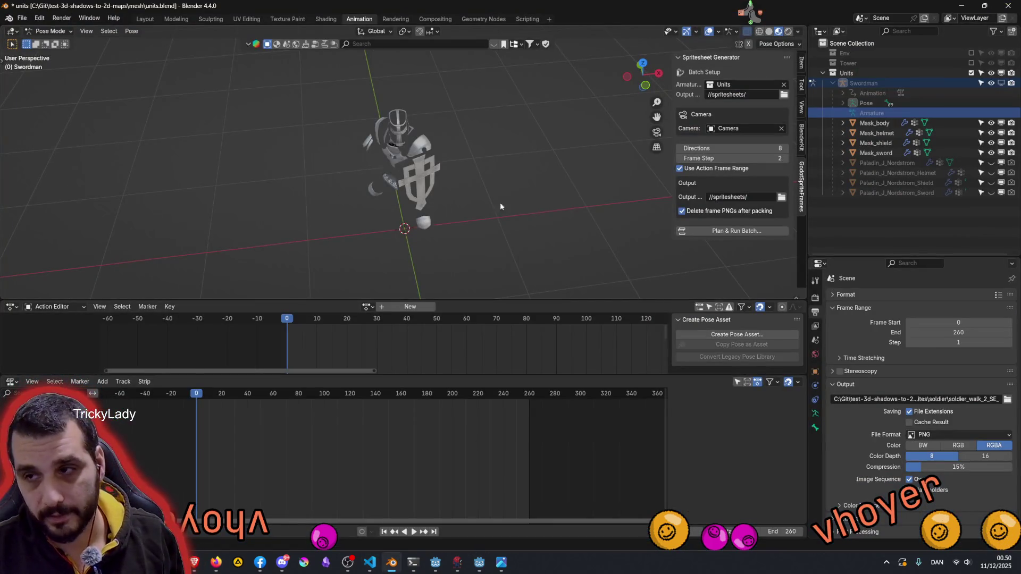
pyautogui.click(736, 230)
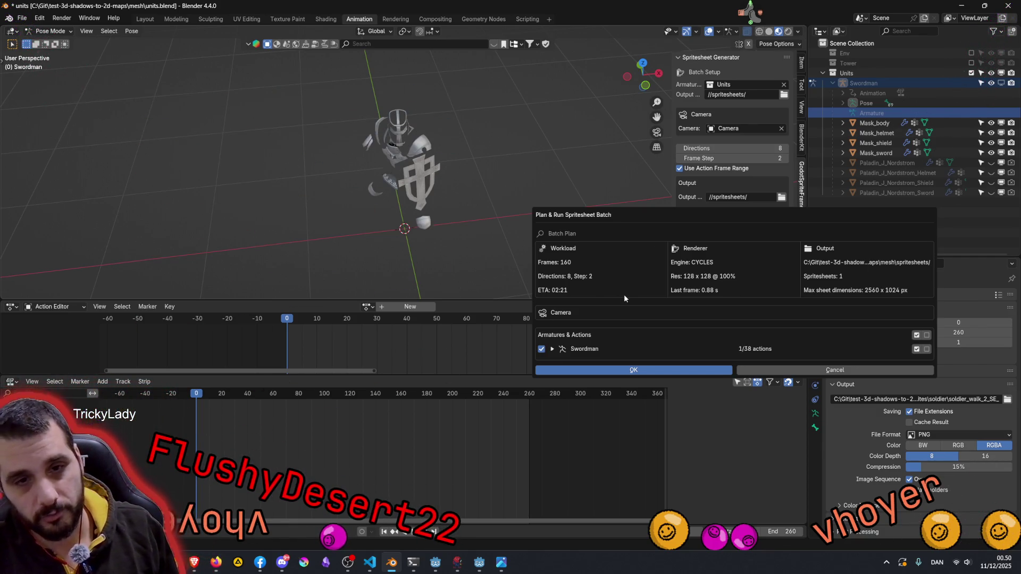
pyautogui.scroll(5, 455, 180)
pyautogui.moveTo(455, 180)
pyautogui.mouseDown(button='middle')
pyautogui.moveTo(421, 208)
pyautogui.moveTo(478, 154)
pyautogui.moveTo(464, 142)
pyautogui.moveTo(627, 207)
pyautogui.mouseUp(button='middle')
pyautogui.scroll(-5, 479, 154)
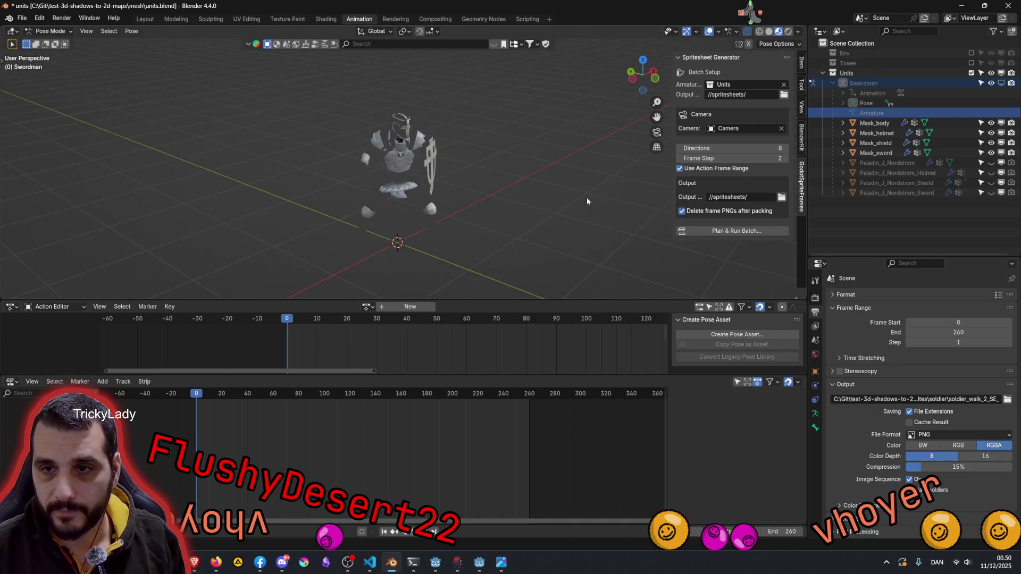
pyautogui.click(719, 231)
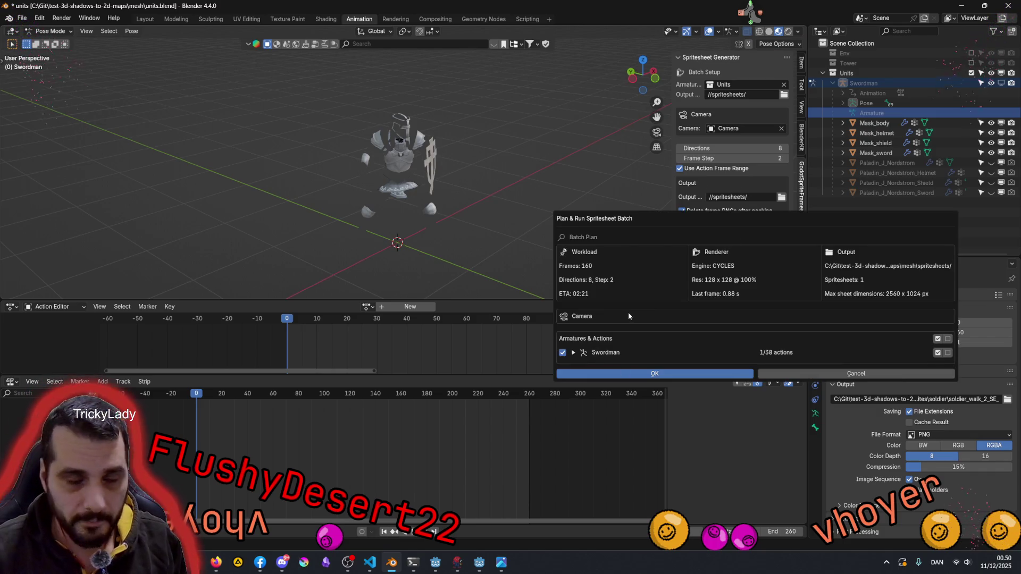
pyautogui.click(573, 352)
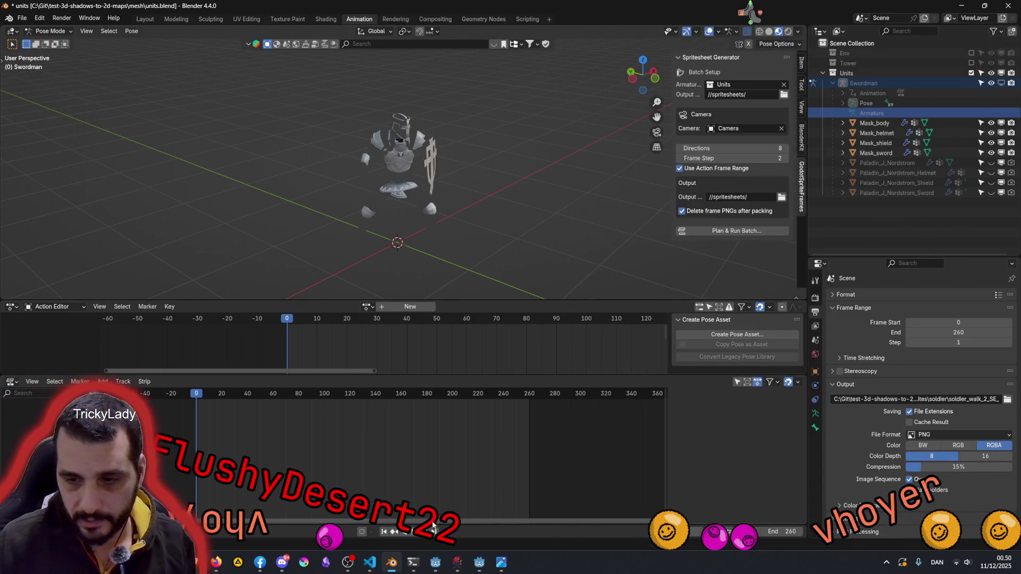
pyautogui.click(479, 562)
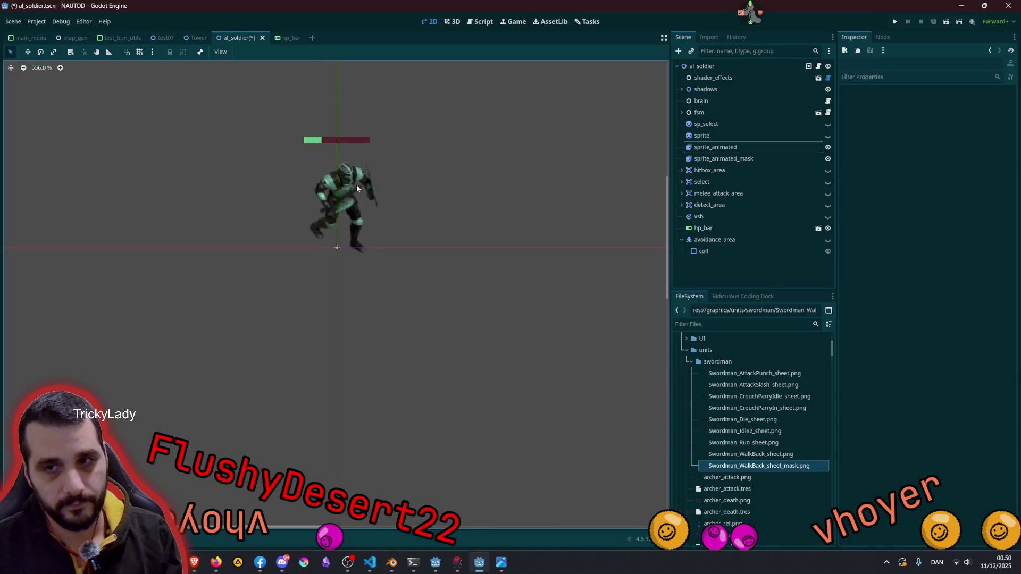
# Sweep sprite_animated_mask's Self Modulate from blue through cyan to a darkened pink
pyautogui.click(718, 158)
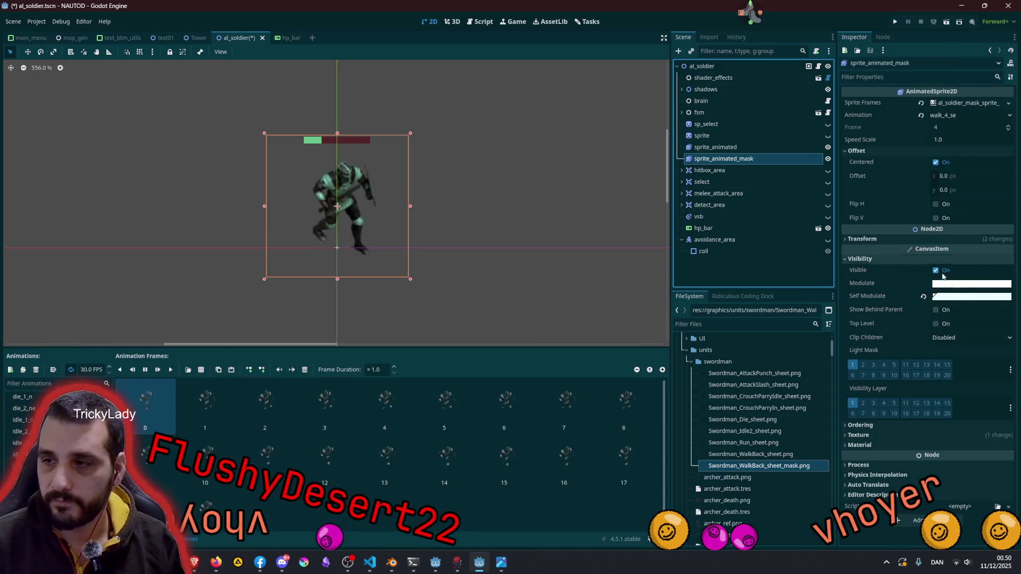
pyautogui.click(957, 298)
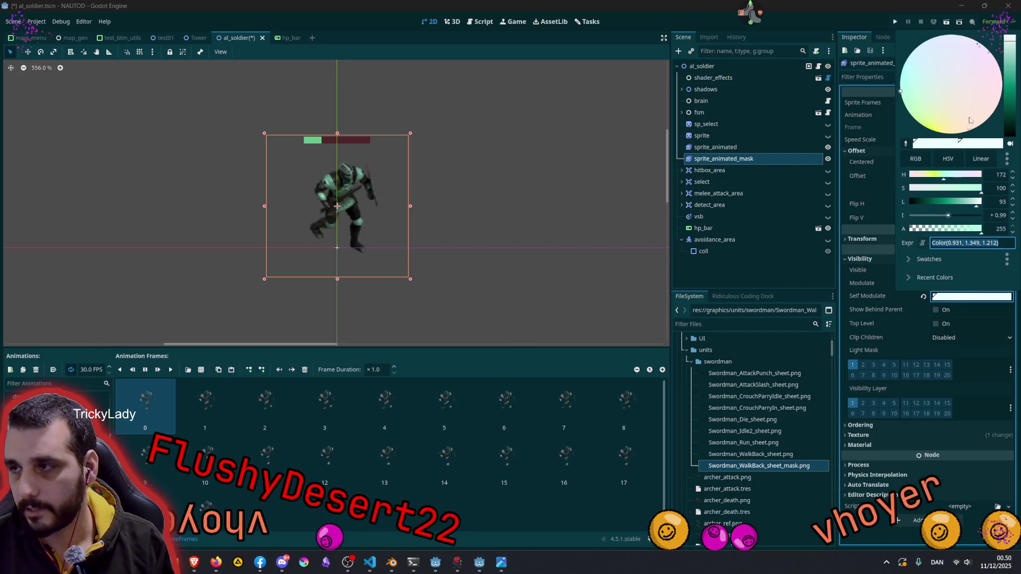
pyautogui.moveTo(945, 101)
pyautogui.mouseDown()
pyautogui.moveTo(907, 69)
pyautogui.moveTo(922, 30)
pyautogui.mouseUp()
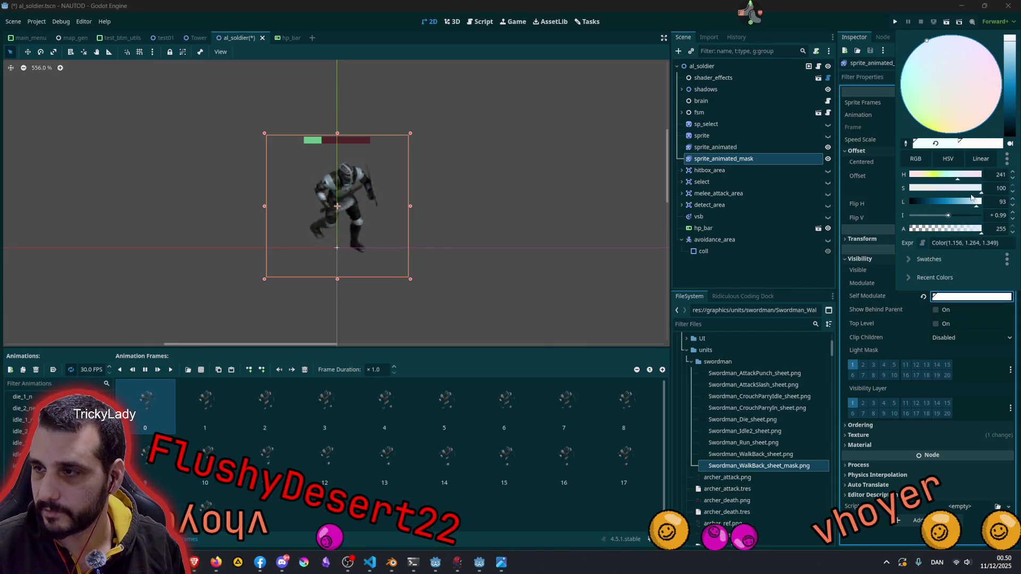
pyautogui.moveTo(975, 204); pyautogui.dragTo(960, 205)
pyautogui.moveTo(965, 74); pyautogui.dragTo(1007, 75)
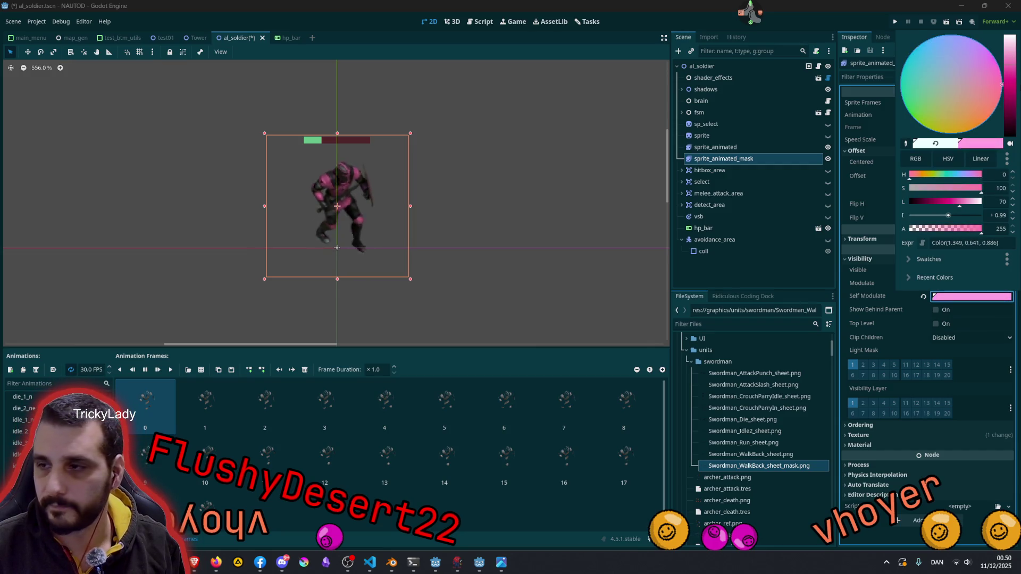
pyautogui.moveTo(963, 203)
pyautogui.mouseDown()
pyautogui.moveTo(979, 203)
pyautogui.moveTo(946, 203)
pyautogui.moveTo(965, 215)
pyautogui.moveTo(952, 203)
pyautogui.moveTo(954, 218)
pyautogui.moveTo(958, 204)
pyautogui.mouseUp()
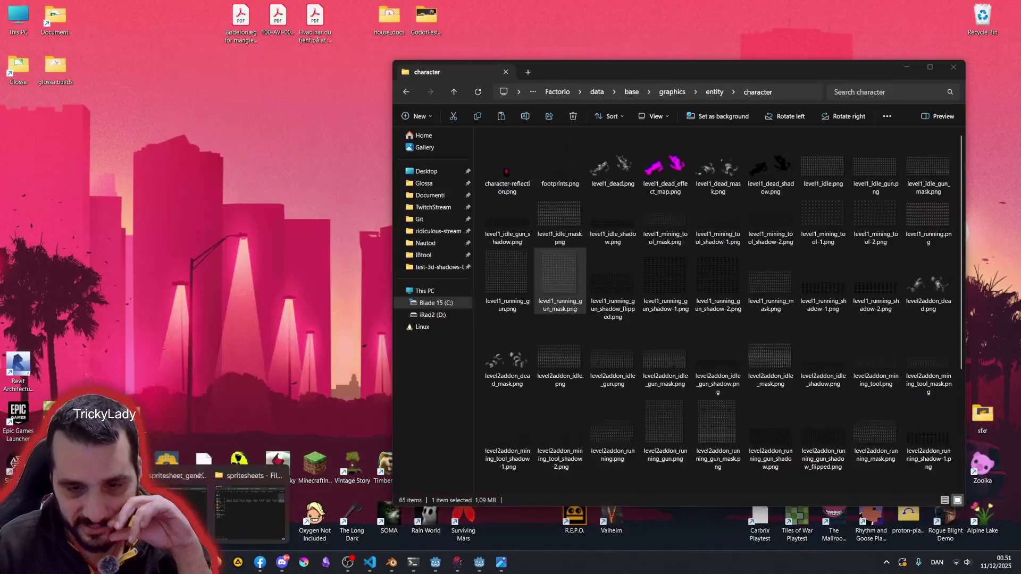
pyautogui.click(326, 466)
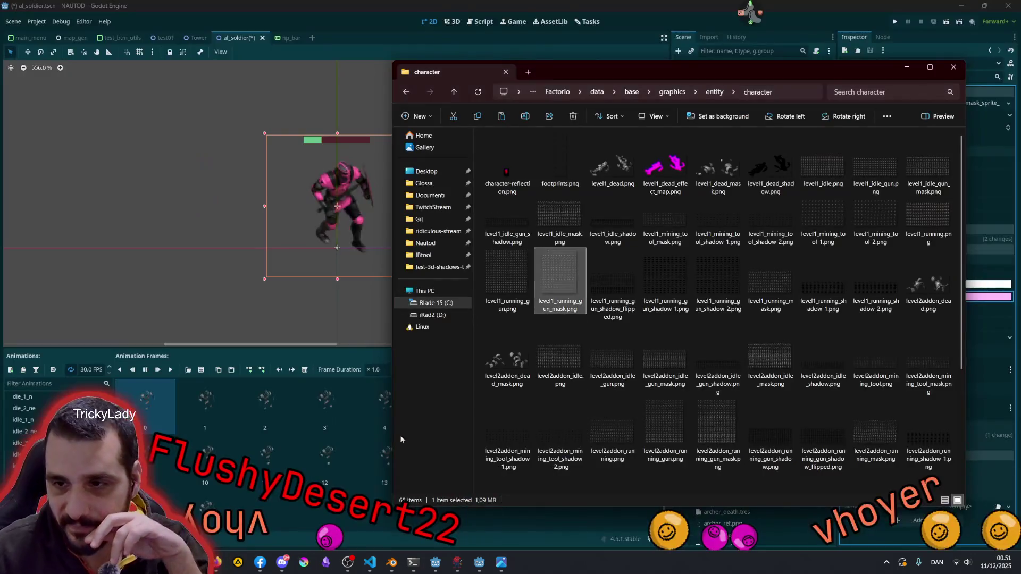
# Preview level1_dead.png from Factorio's character folder in Photos
pyautogui.click(718, 171)
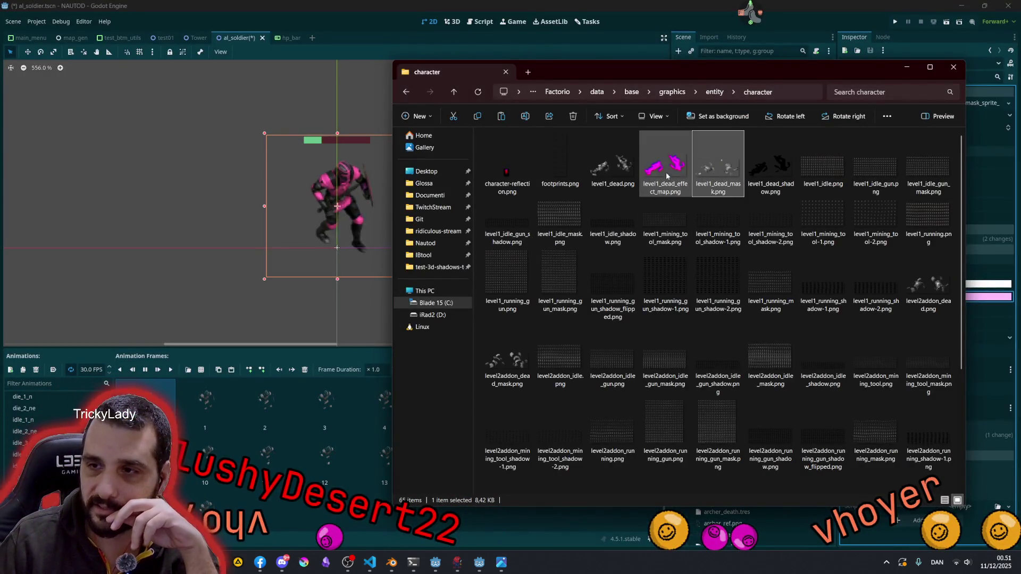
pyautogui.click(607, 170)
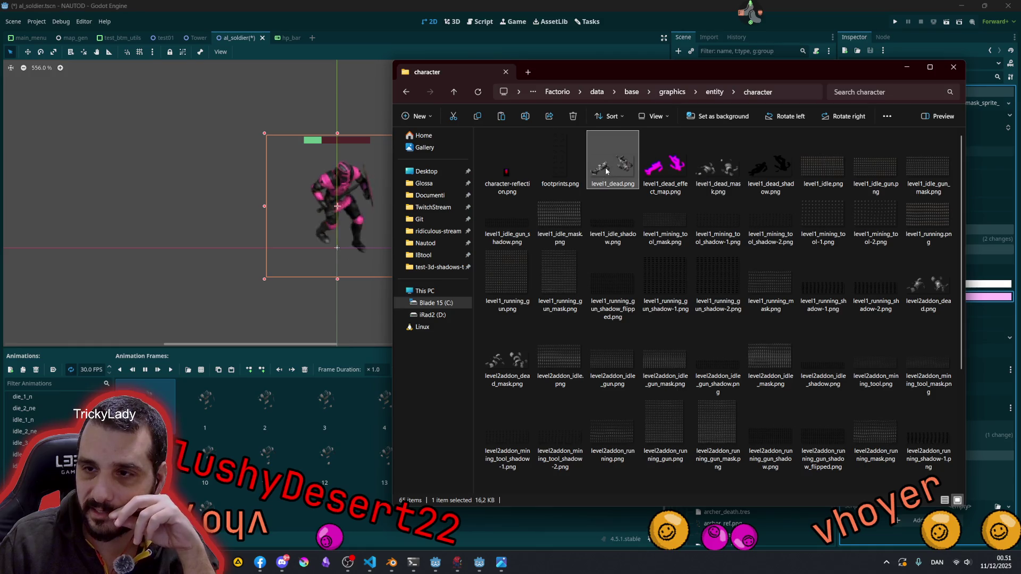
pyautogui.doubleClick(605, 167)
pyautogui.scroll(5, 541, 252)
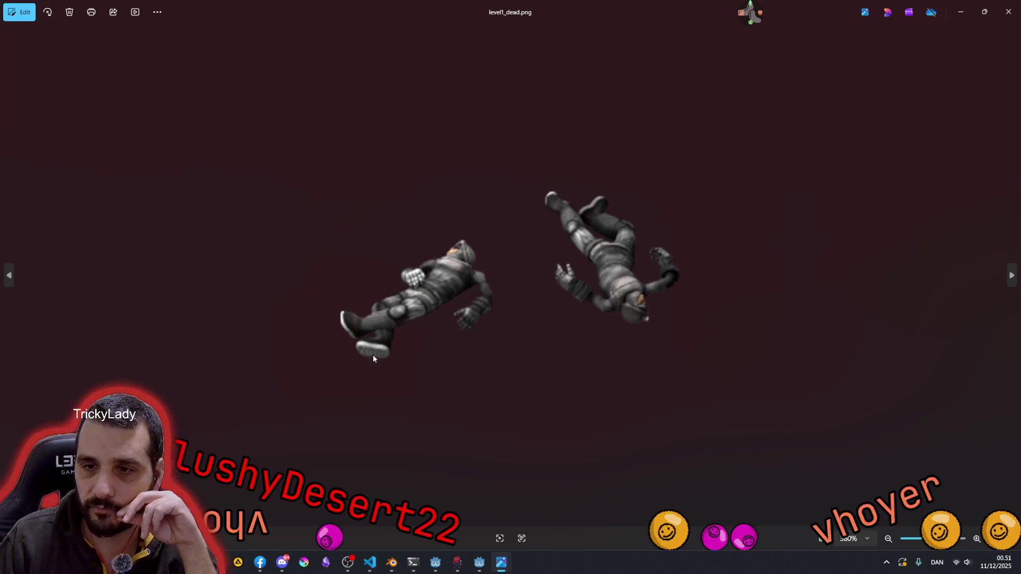
pyautogui.scroll(-5, 625, 234)
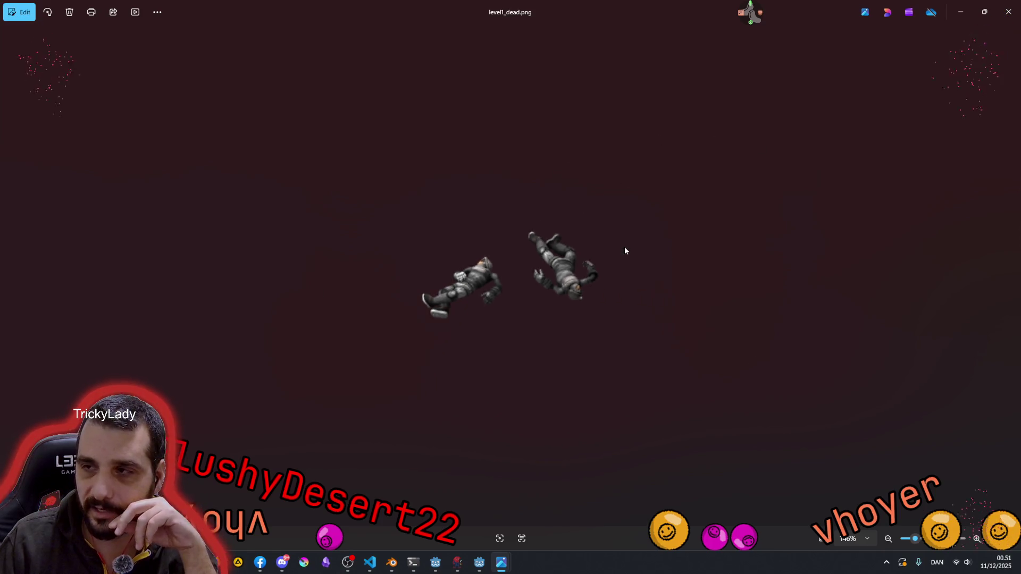
pyautogui.click(1009, 16)
# Preview level1_dead_mask.png for reference, then close the viewer
pyautogui.click(658, 166)
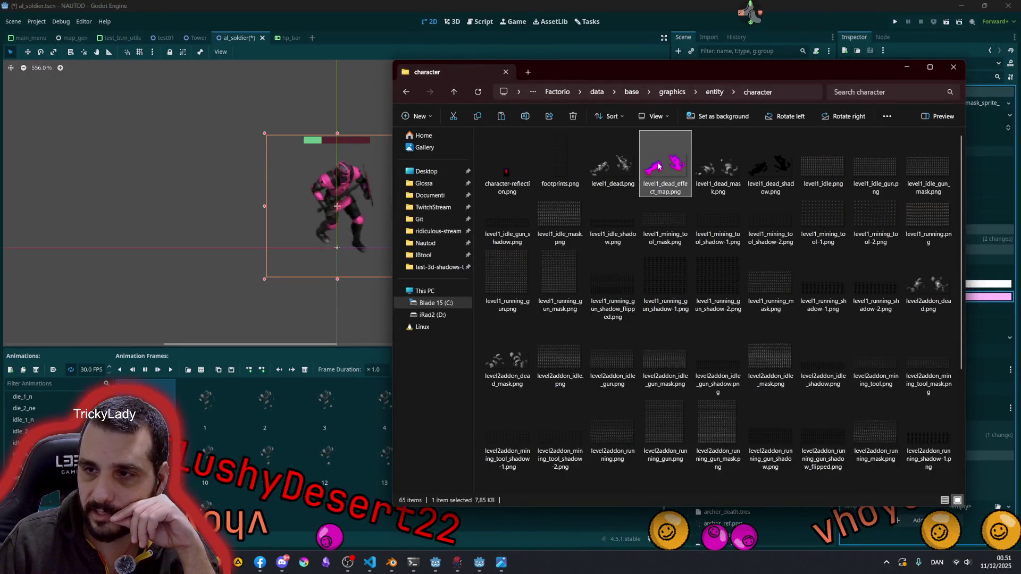
pyautogui.click(714, 167)
pyautogui.doubleClick(713, 167)
pyautogui.scroll(6, 528, 240)
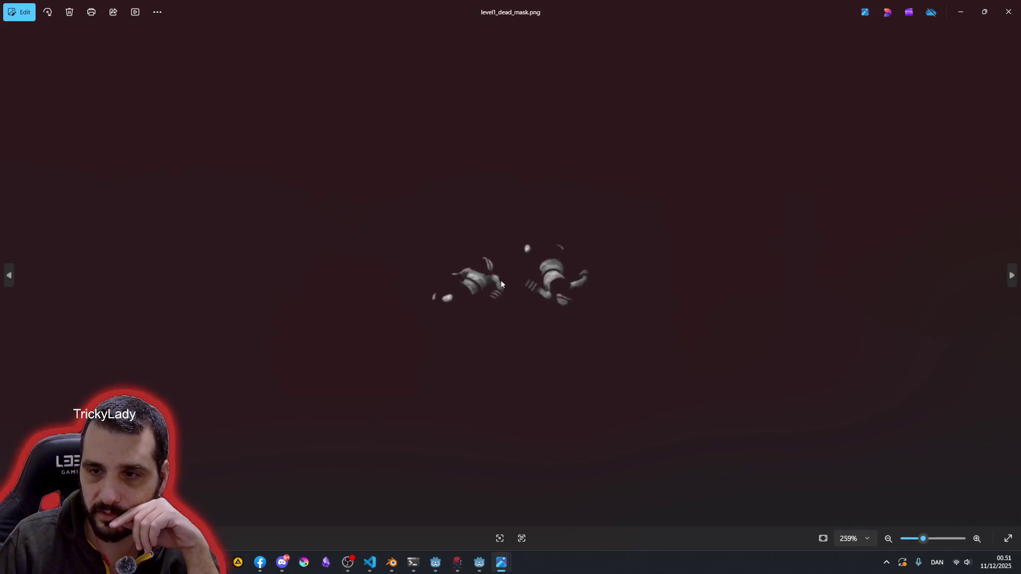
pyautogui.click(1008, 11)
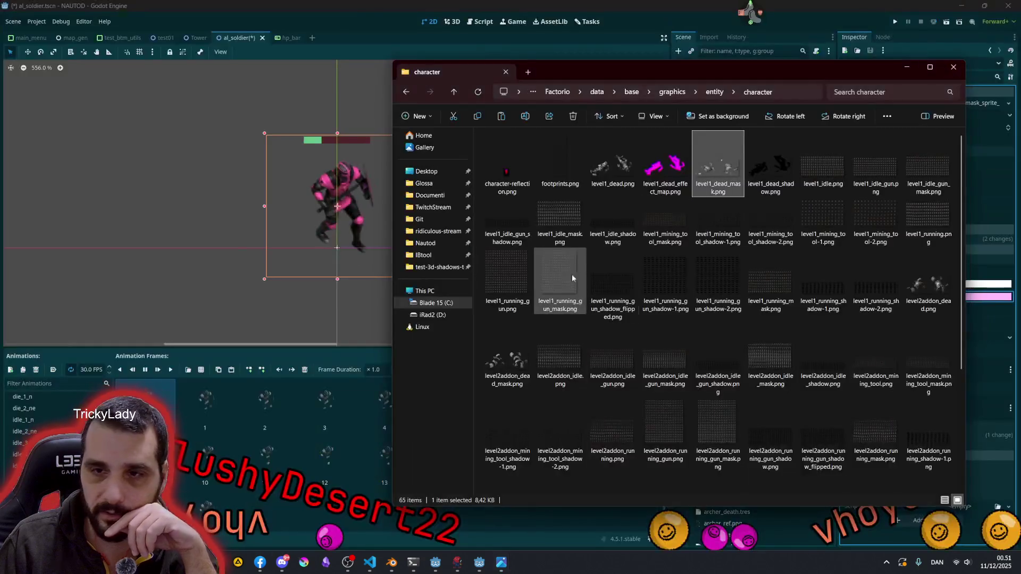
pyautogui.click(254, 213)
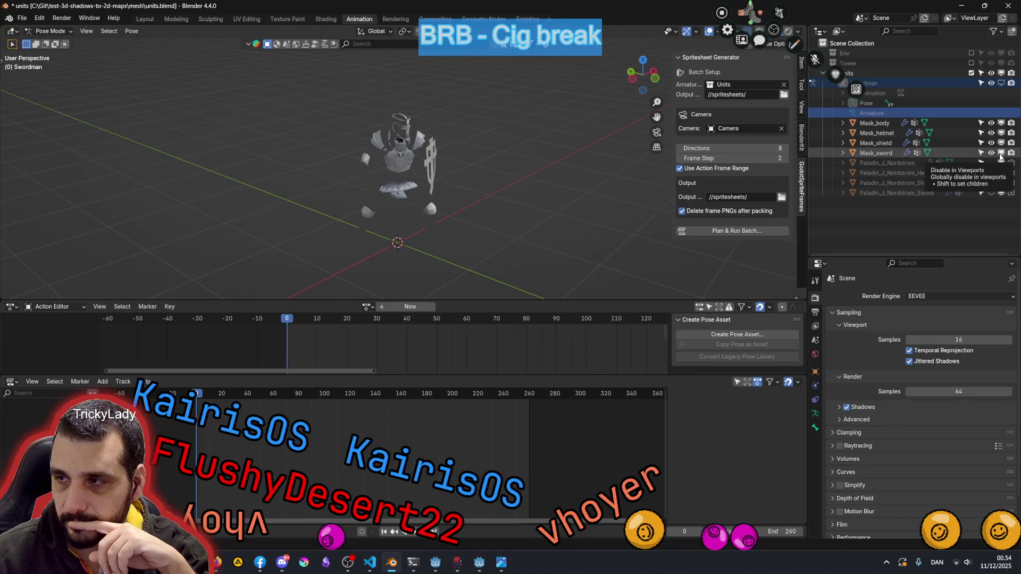
# Toggle the shield and helmet masks to identify them, then unhide Mask_sword in the Outliner
pyautogui.click(992, 142)
pyautogui.click(991, 133)
pyautogui.click(991, 133)
pyautogui.click(992, 143)
pyautogui.click(992, 153)
pyautogui.moveTo(422, 190)
pyautogui.mouseDown(button='middle')
pyautogui.moveTo(433, 196)
pyautogui.moveTo(366, 185)
pyautogui.moveTo(345, 133)
pyautogui.moveTo(487, 215)
pyautogui.moveTo(439, 186)
pyautogui.mouseUp(button='middle')
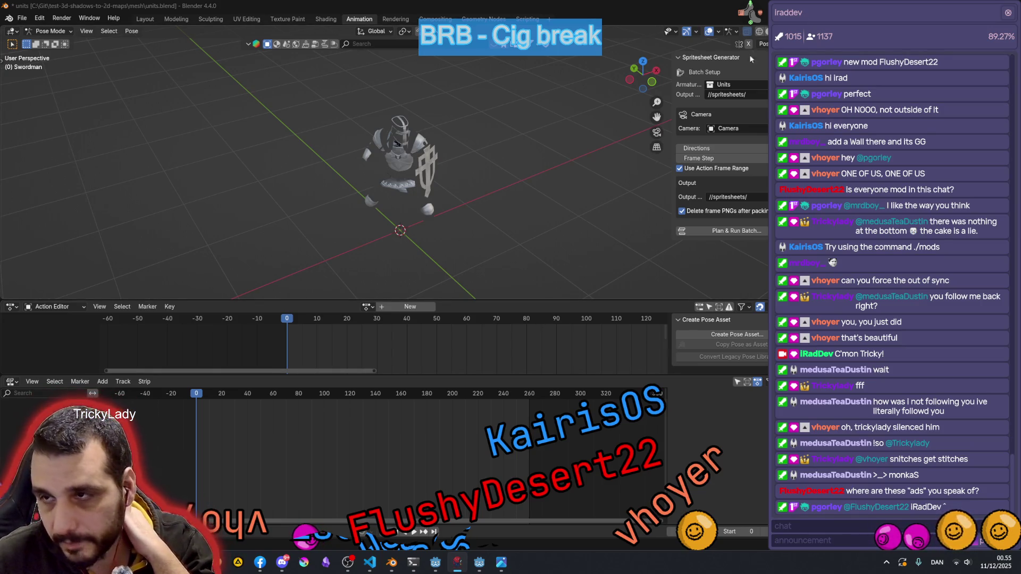
# Close the overlaid stream chat window to uncover the Outliner and Properties panels
pyautogui.moveTo(775, 25)
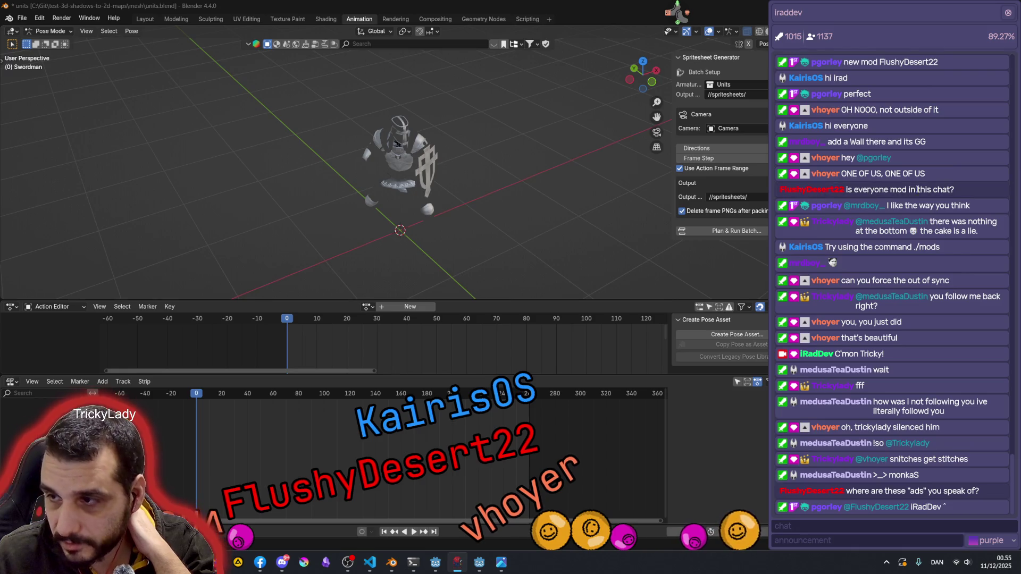
pyautogui.moveTo(875, 190); pyautogui.dragTo(929, 192)
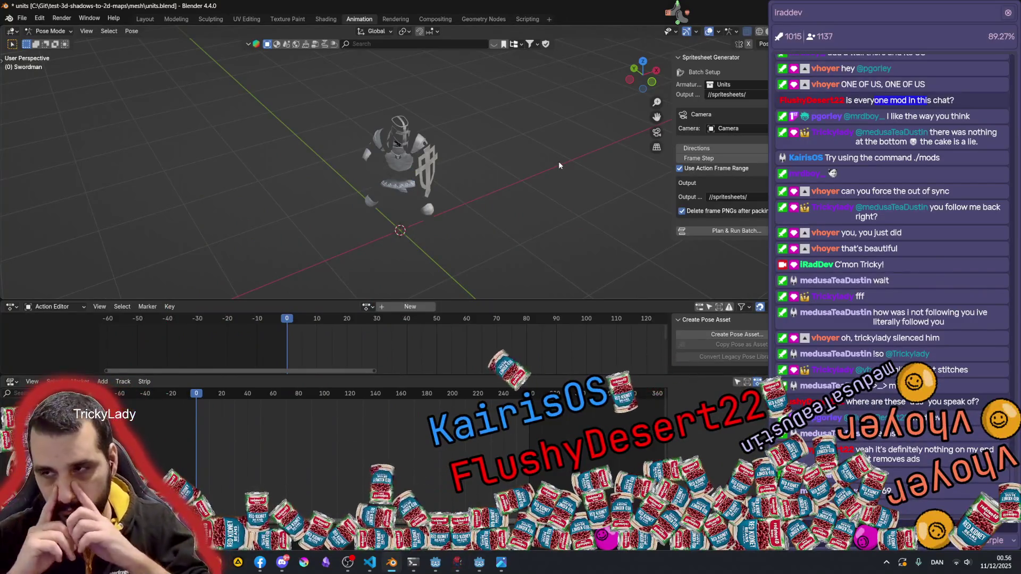
pyautogui.click(1009, 14)
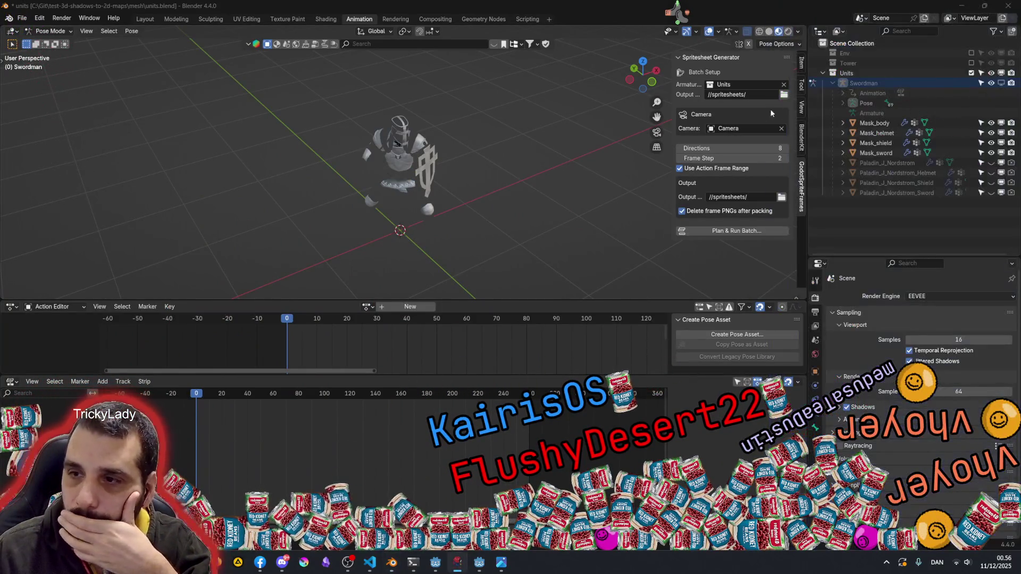
# Open the Swordman batch plan and include the Die action, totalling 280 frames
pyautogui.click(714, 232)
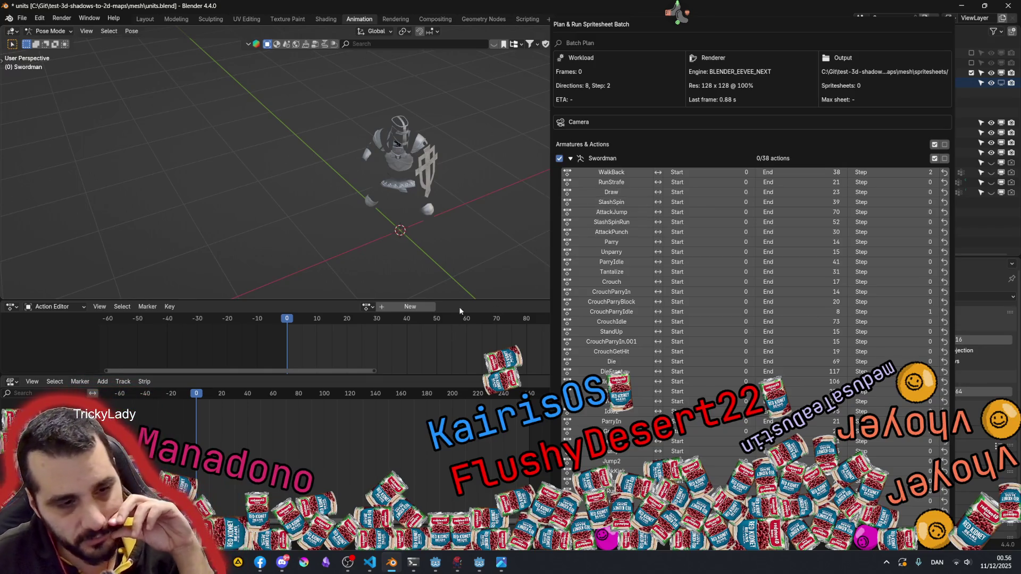
pyautogui.scroll(-1, 662, 290)
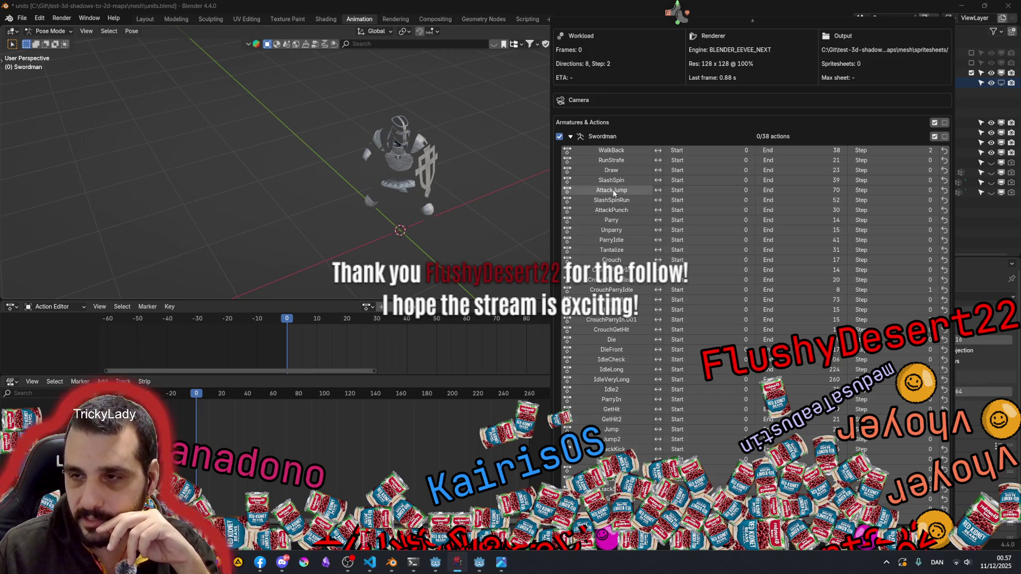
pyautogui.click(617, 338)
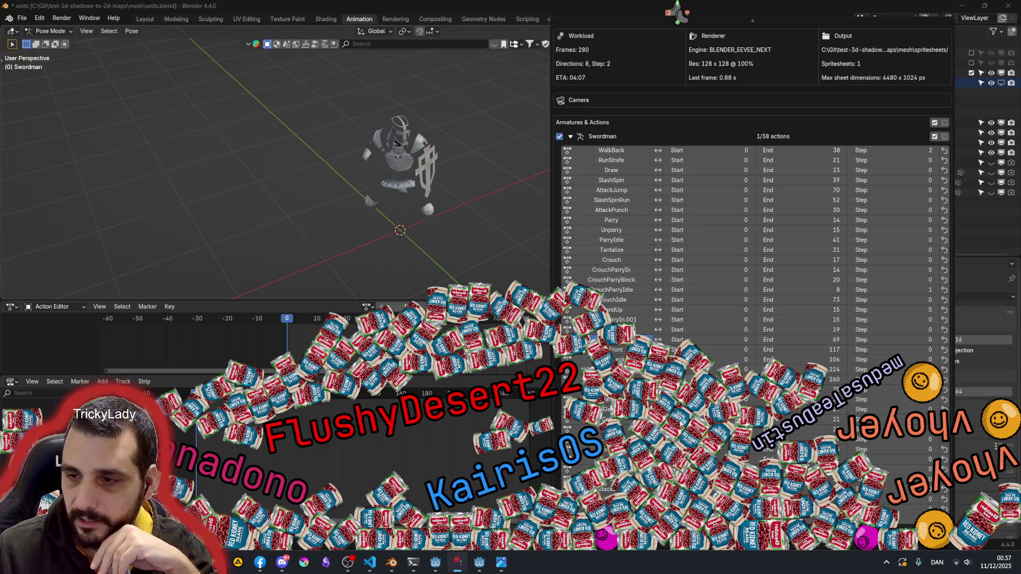
# Toggle Die and add a second action for 464 frames, then collapse the Swordman action list
pyautogui.scroll(1, 612, 239)
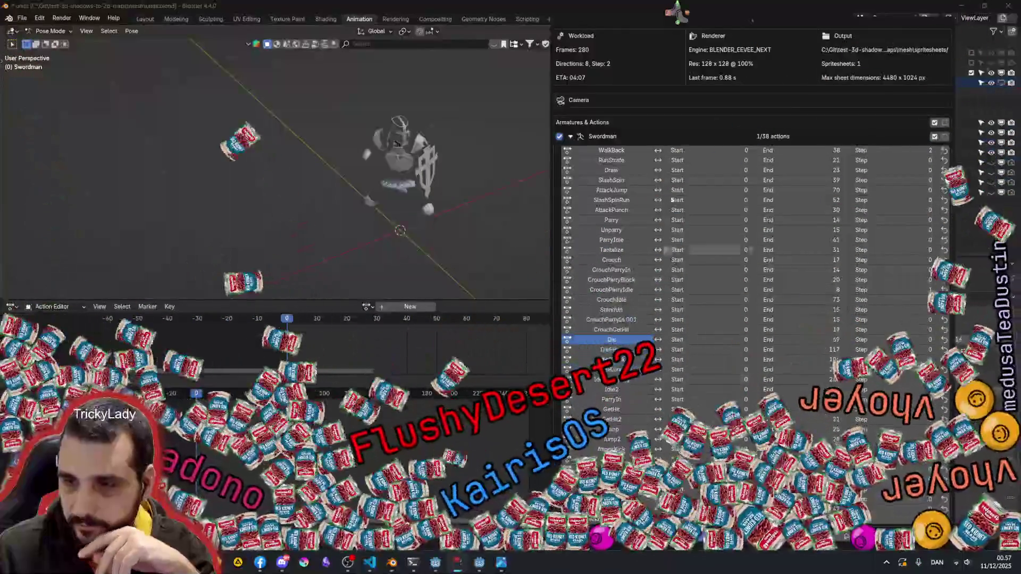
pyautogui.scroll(1, 687, 18)
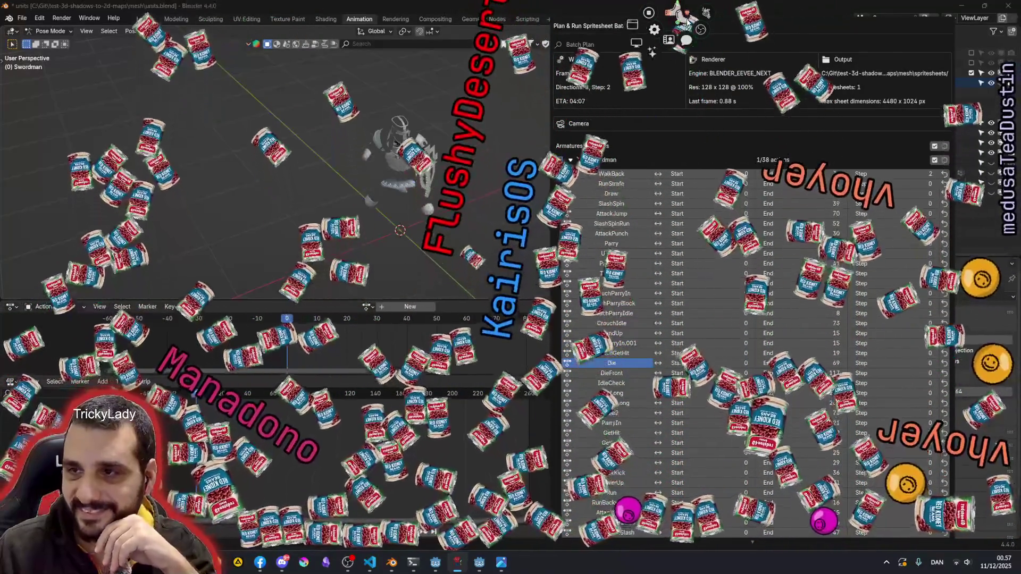
pyautogui.scroll(-2, 633, 369)
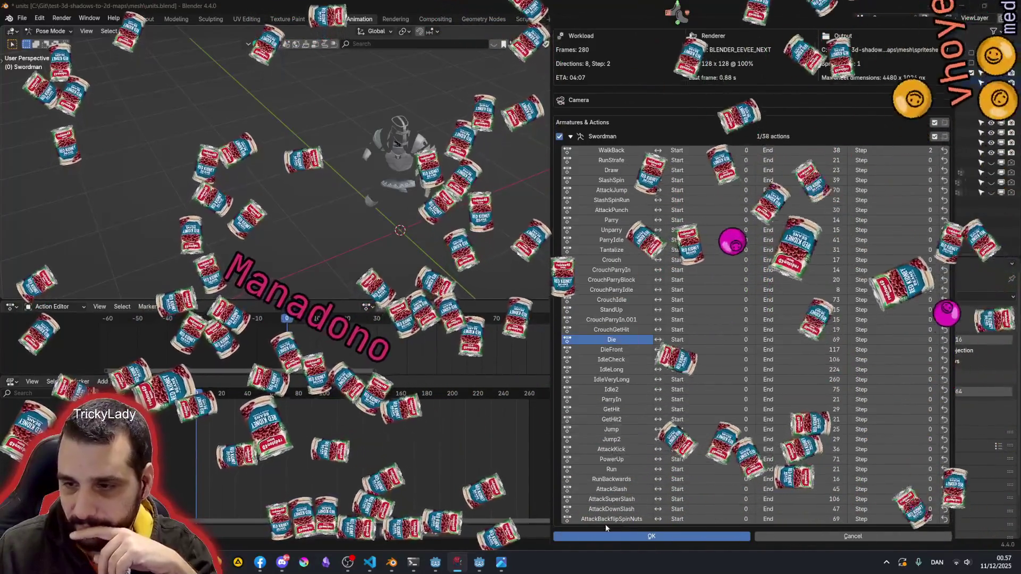
pyautogui.click(602, 344)
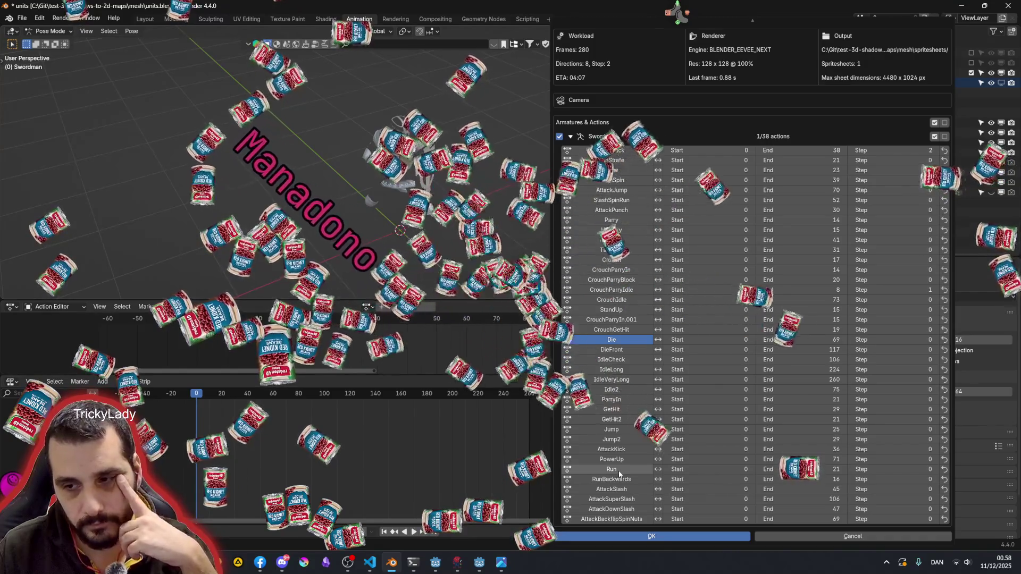
pyautogui.click(618, 489)
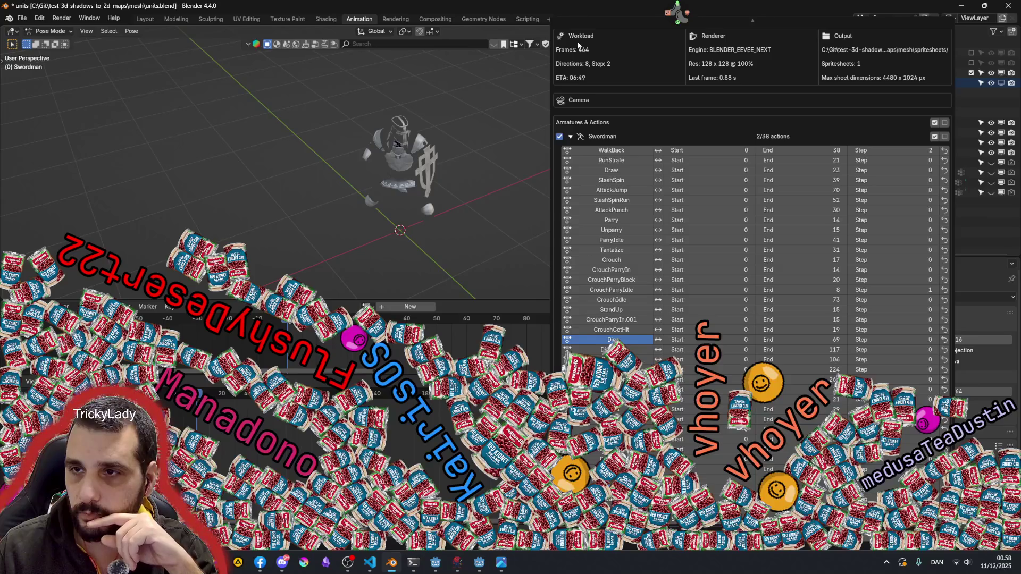
pyautogui.click(571, 136)
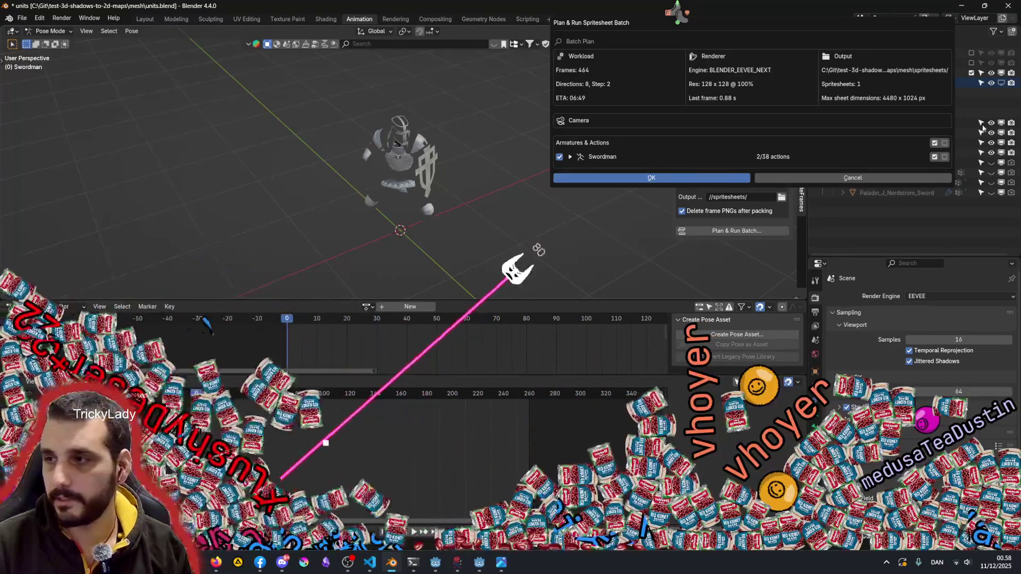
# Confirm the two-action plan to start rendering at 128×128 px, 8 directions, step 2
pyautogui.click(664, 179)
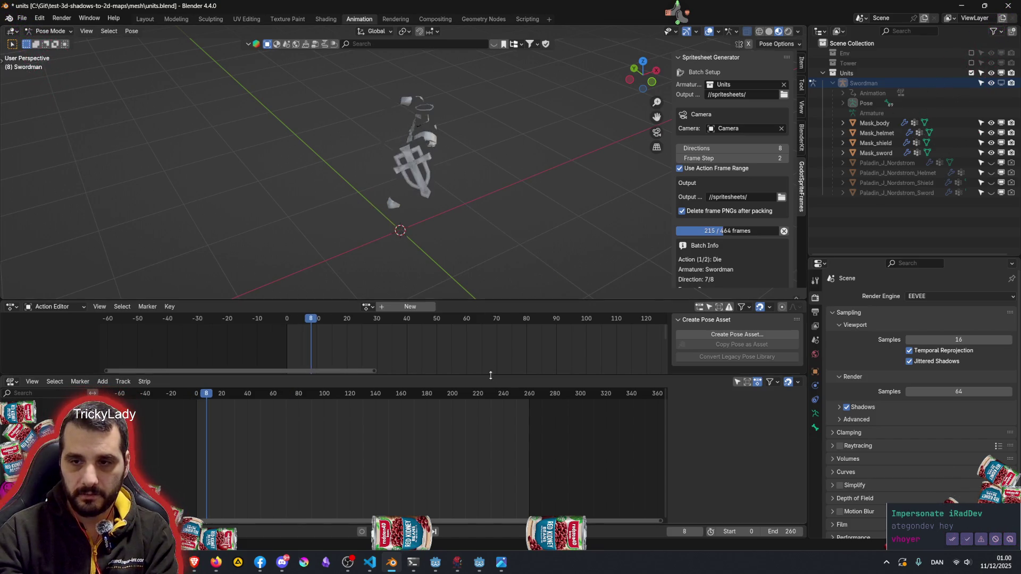
# Resize the action editor and 3D viewport and dismiss the chat popup while AttackSlash renders
pyautogui.moveTo(478, 376); pyautogui.dragTo(477, 455)
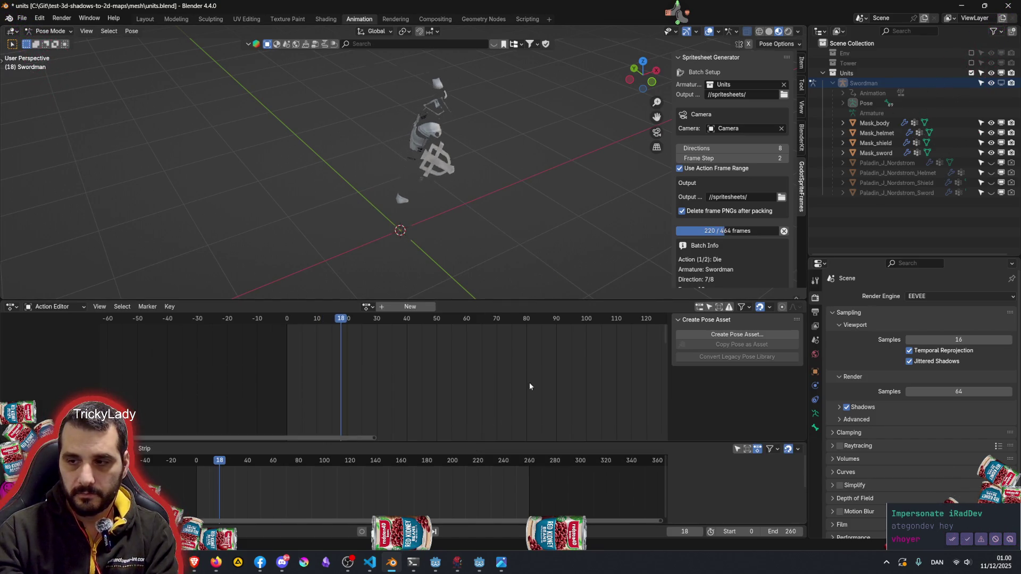
pyautogui.click(968, 546)
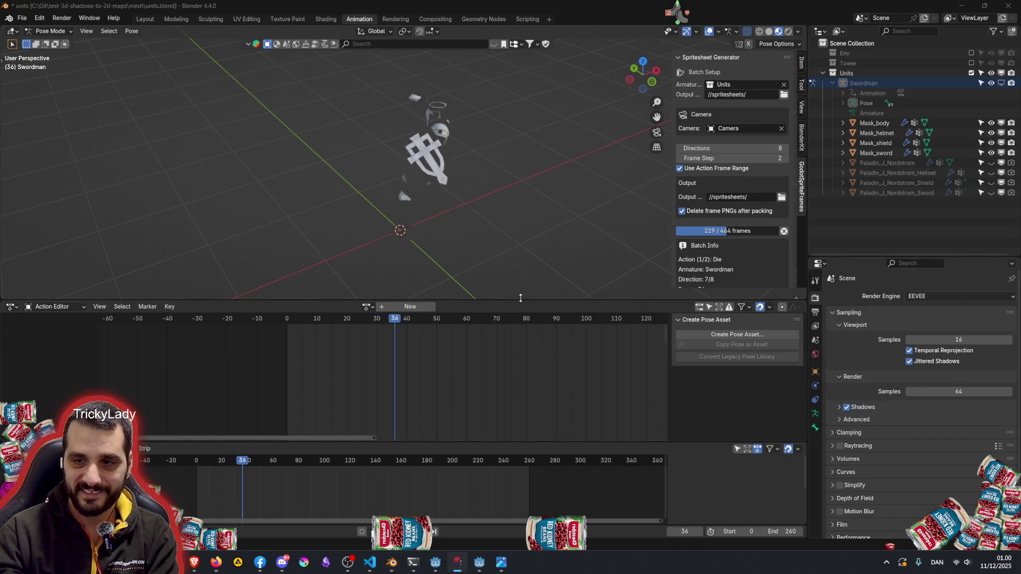
pyautogui.moveTo(505, 296); pyautogui.dragTo(506, 358)
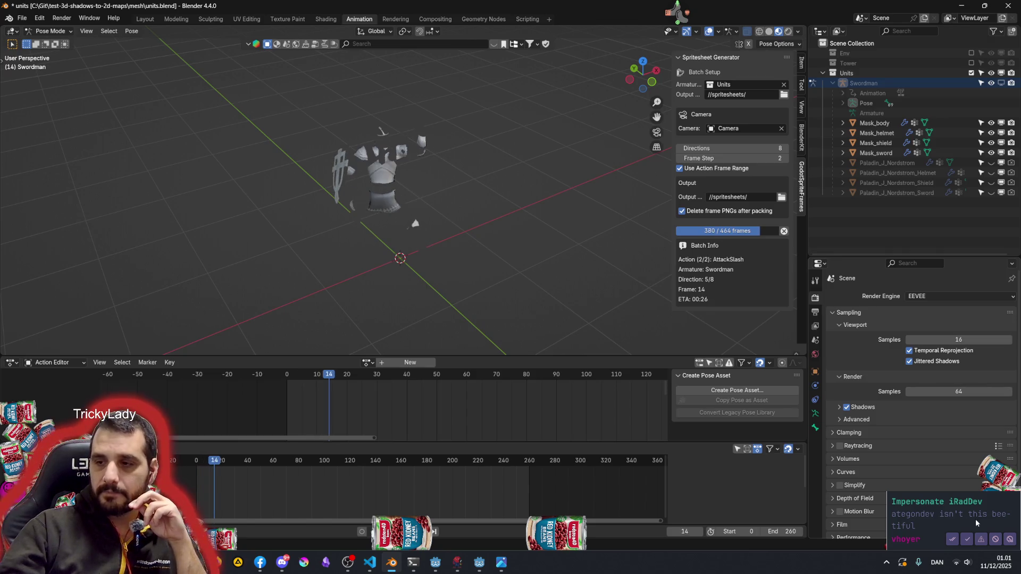
# Dismiss the chat popup and let the batch finish all 464 frames before switching to the user manager
pyautogui.click(952, 540)
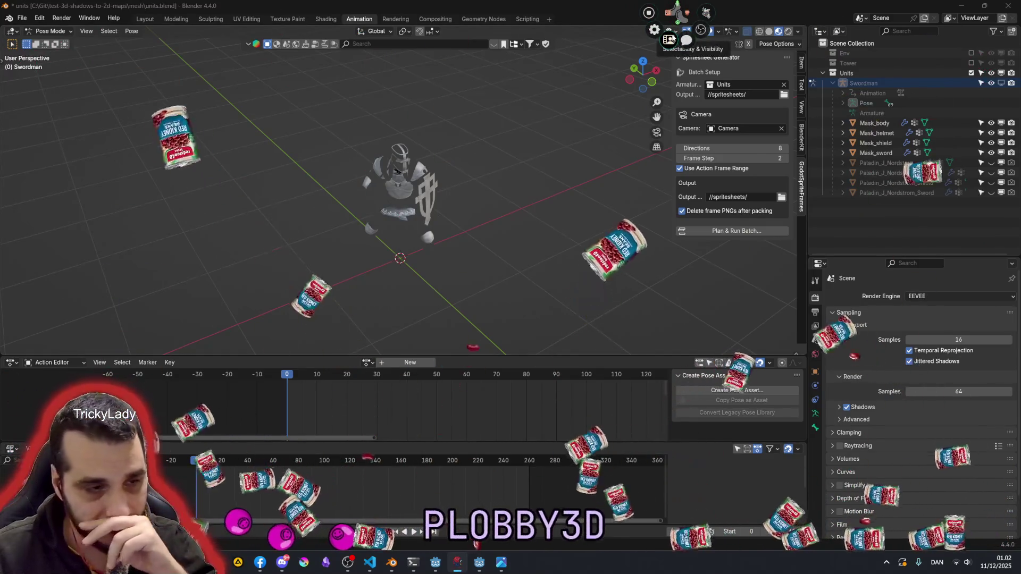
pyautogui.hotkey('alt', 'Tab')
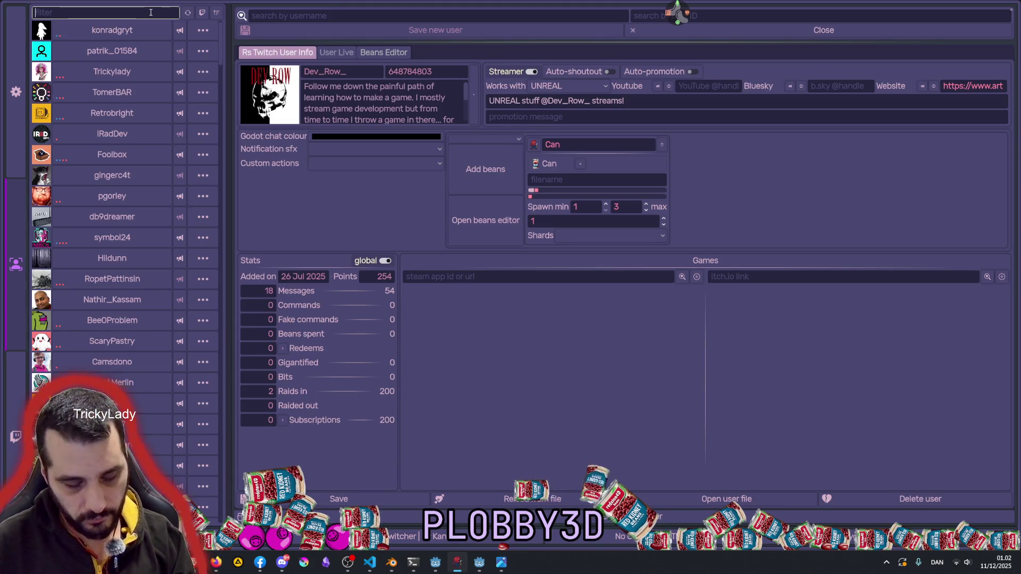
# Filter for a viewer, view their profile and stats, clear the filter and close the manager
pyautogui.write('vho')
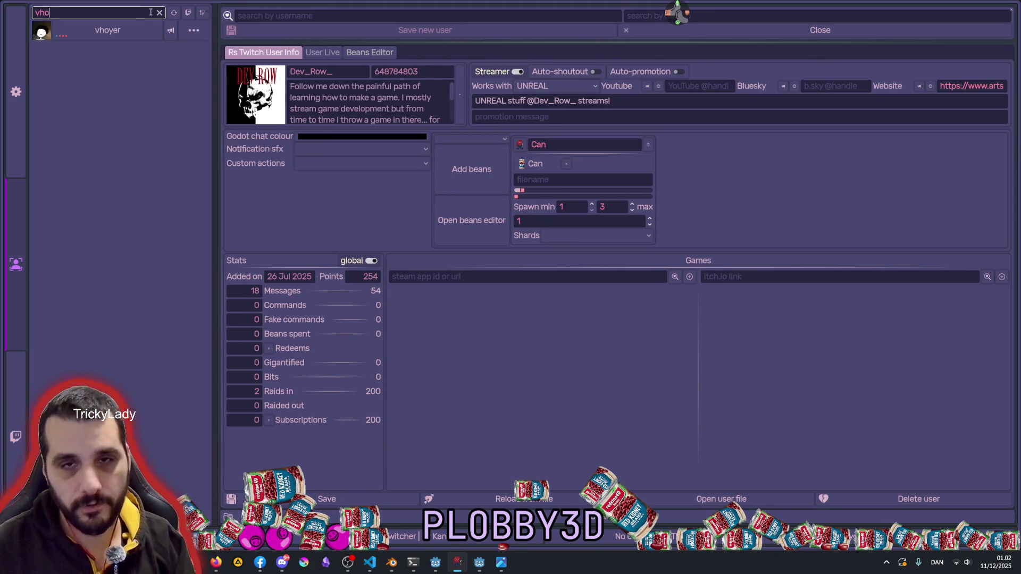
pyautogui.click(132, 28)
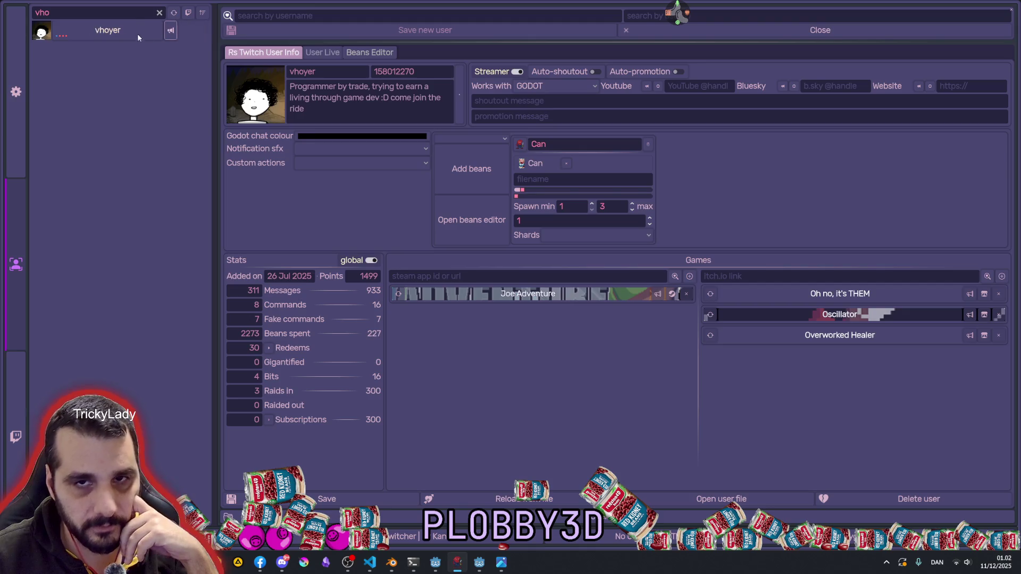
pyautogui.click(159, 13)
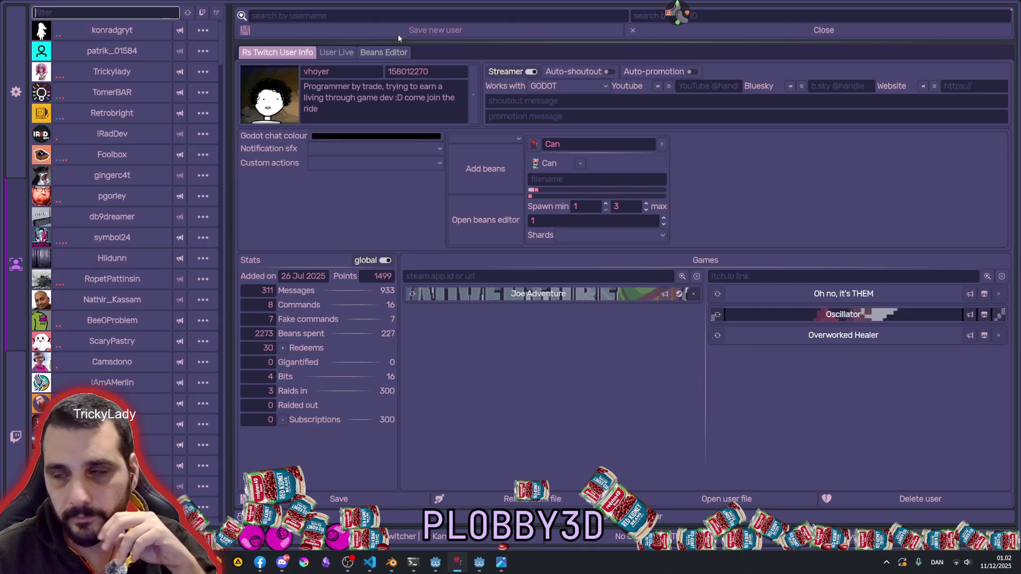
pyautogui.click(1011, 10)
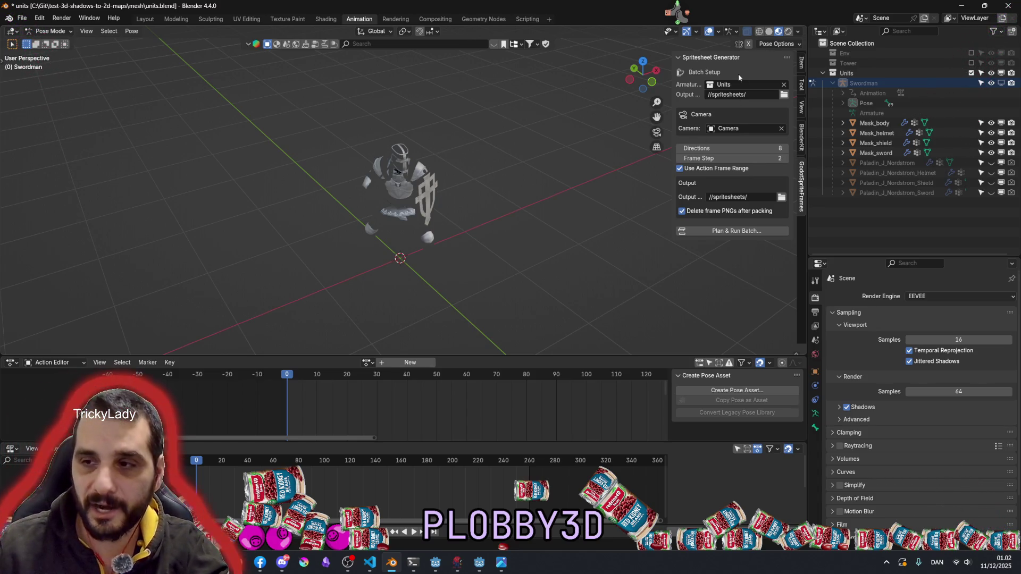
pyautogui.click(801, 141)
pyautogui.click(802, 167)
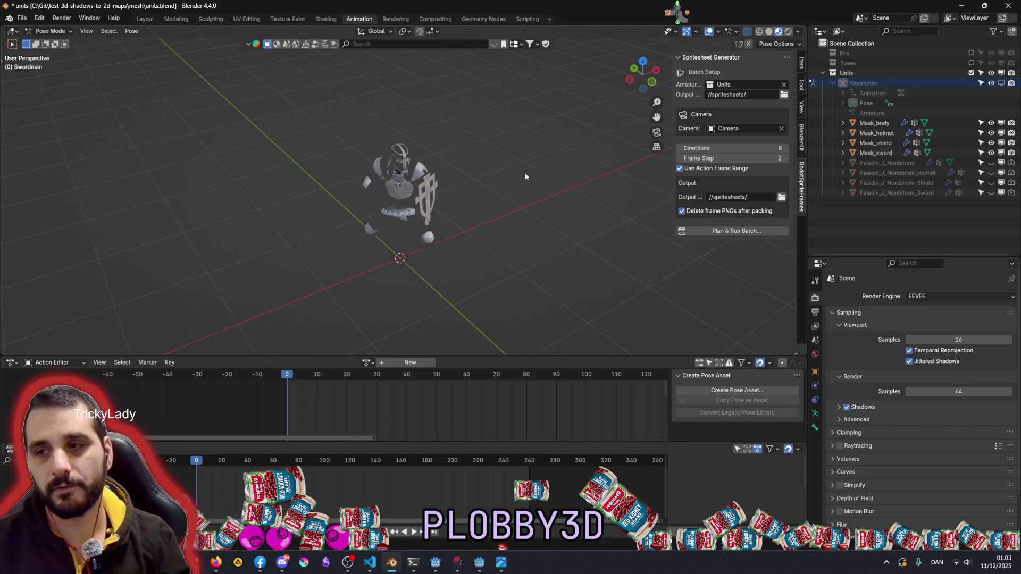
pyautogui.moveTo(438, 230)
pyautogui.mouseDown(button='middle')
pyautogui.moveTo(494, 206)
pyautogui.moveTo(343, 180)
pyautogui.moveTo(407, 232)
pyautogui.mouseUp(button='middle')
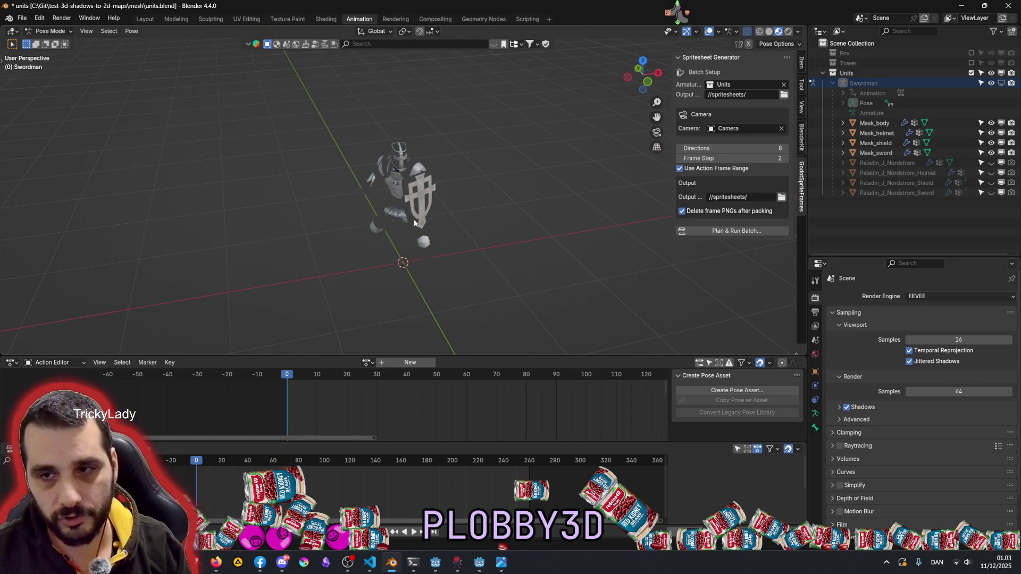
pyautogui.scroll(5, 418, 105)
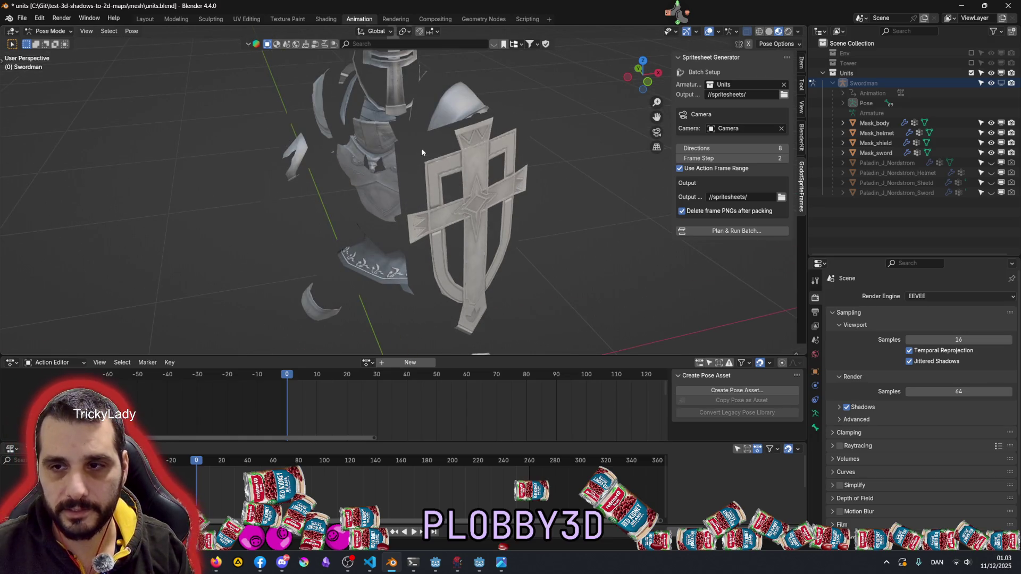
pyautogui.moveTo(419, 213)
pyautogui.mouseDown(button='middle')
pyautogui.moveTo(468, 187)
pyautogui.moveTo(544, 185)
pyautogui.moveTo(349, 138)
pyautogui.moveTo(535, 236)
pyautogui.moveTo(439, 207)
pyautogui.mouseUp(button='middle')
pyautogui.scroll(10, 440, 206)
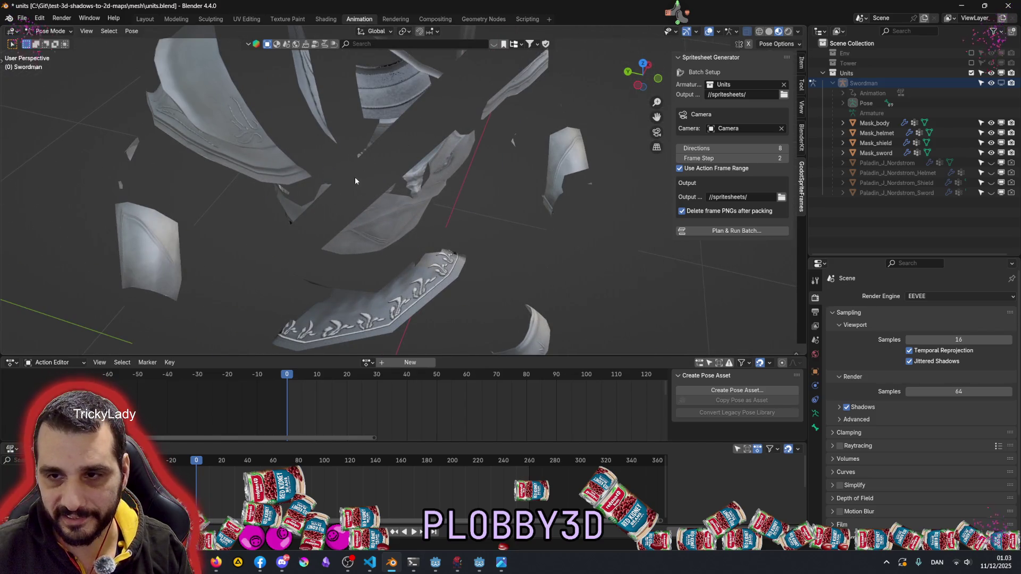
pyautogui.scroll(-10, 355, 177)
pyautogui.moveTo(397, 170)
pyautogui.mouseDown(button='middle')
pyautogui.moveTo(348, 158)
pyautogui.moveTo(493, 211)
pyautogui.mouseUp(button='middle')
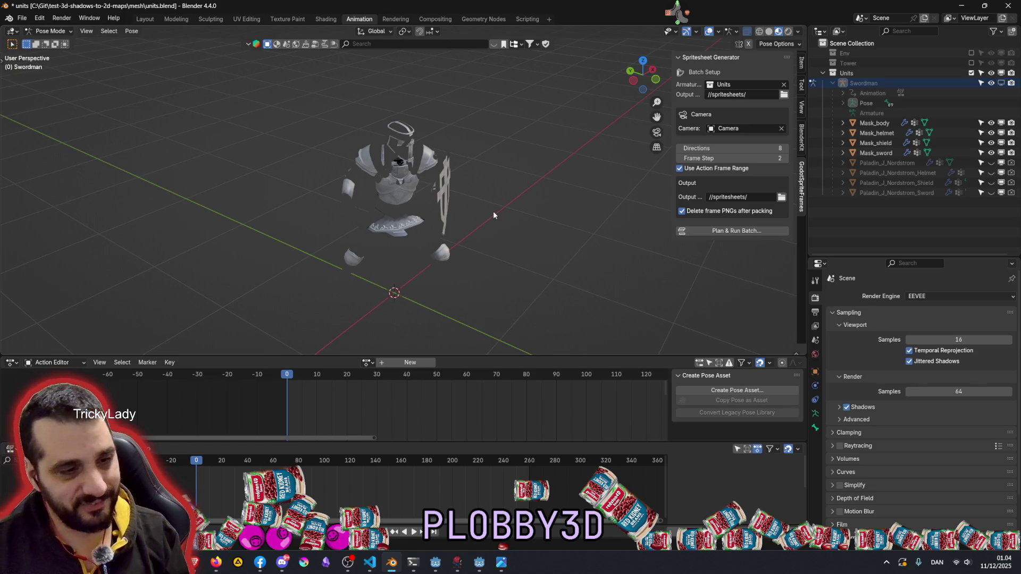
pyautogui.moveTo(495, 227); pyautogui.dragTo(461, 221, button='middle')
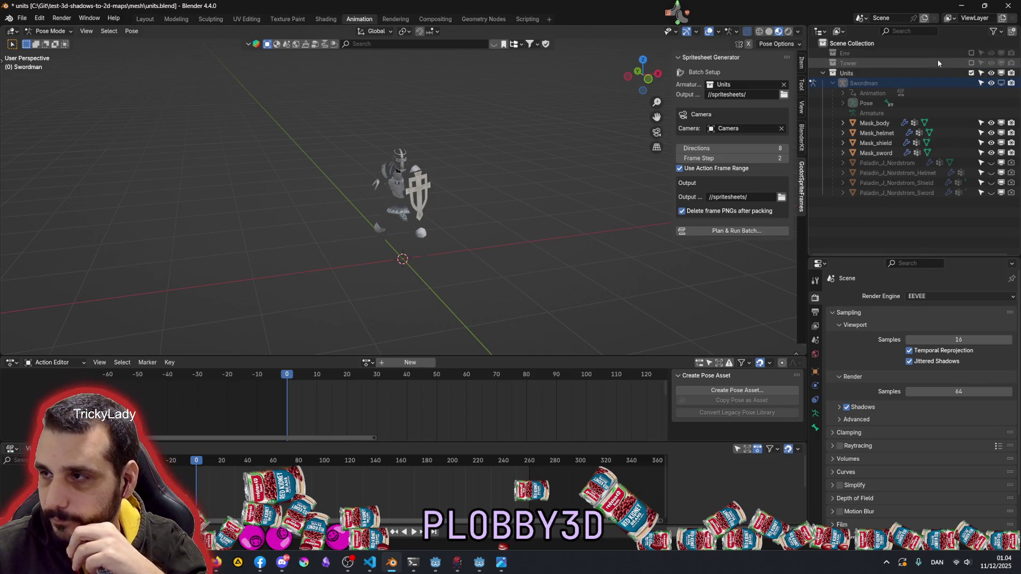
pyautogui.click(971, 53)
pyautogui.moveTo(275, 244)
pyautogui.mouseDown(button='middle')
pyautogui.moveTo(298, 252)
pyautogui.moveTo(269, 205)
pyautogui.mouseUp(button='middle')
pyautogui.moveTo(302, 249)
pyautogui.mouseDown(button='middle')
pyautogui.moveTo(238, 221)
pyautogui.moveTo(290, 243)
pyautogui.moveTo(353, 236)
pyautogui.moveTo(350, 250)
pyautogui.mouseUp(button='middle')
pyautogui.scroll(-3, 290, 244)
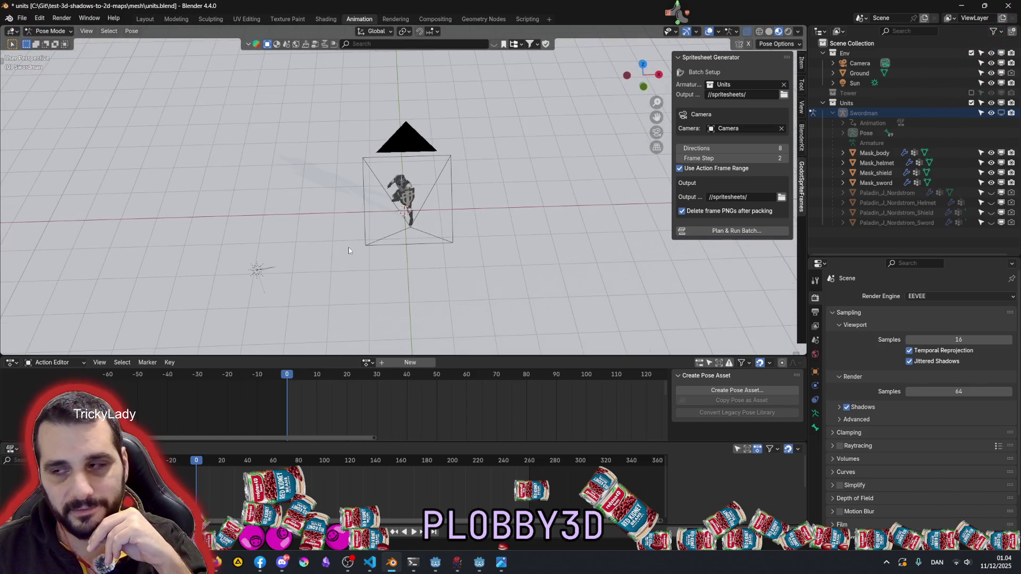
pyautogui.click(971, 53)
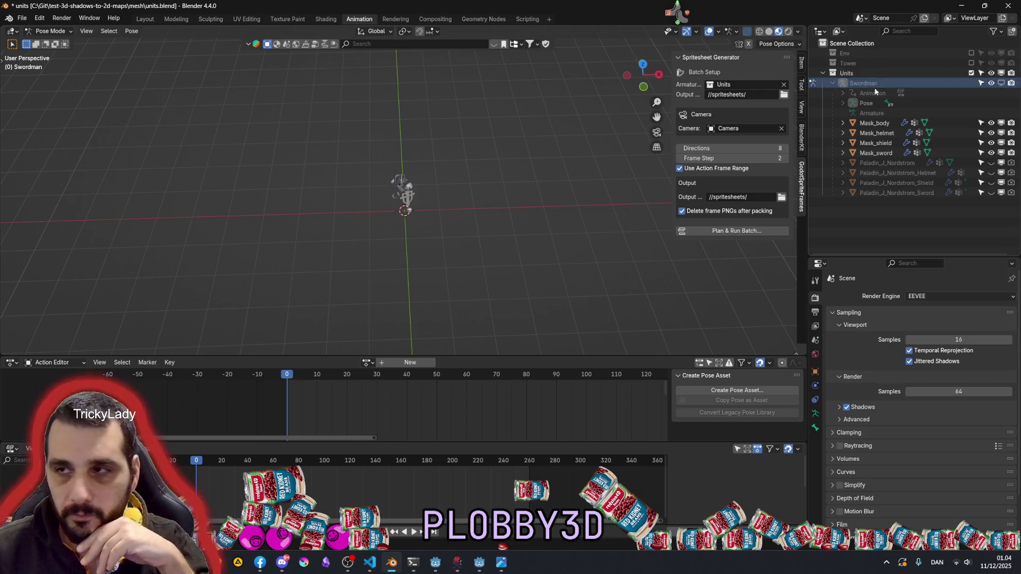
# Switch the Outliner display mode to Blender File
pyautogui.click(844, 31)
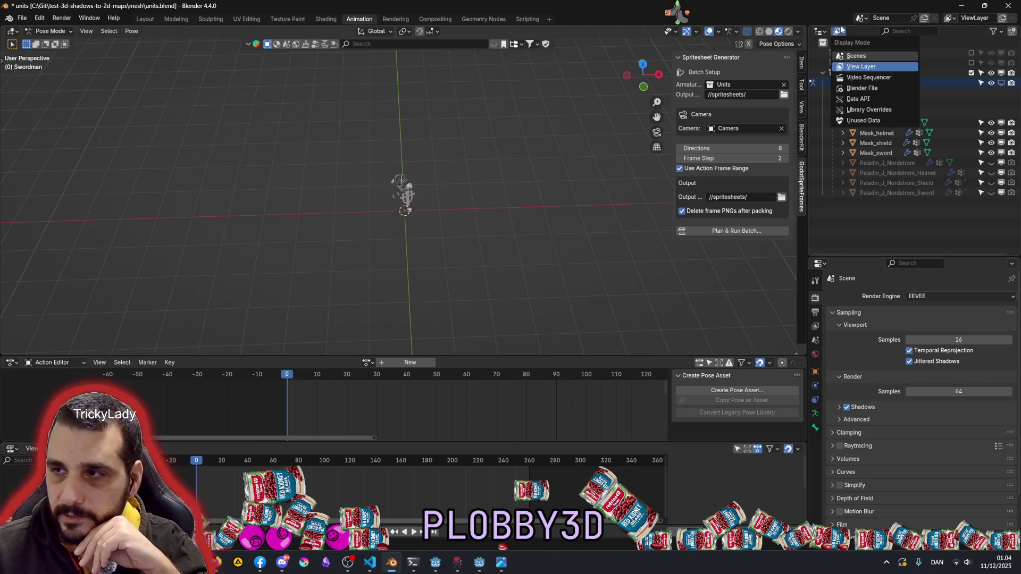
pyautogui.click(840, 32)
pyautogui.click(839, 32)
pyautogui.click(840, 32)
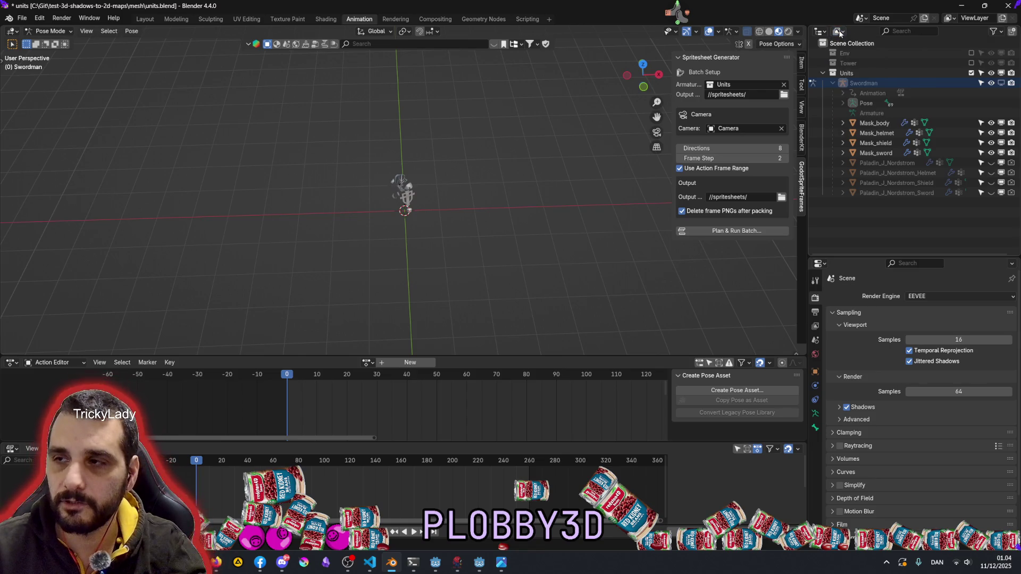
pyautogui.click(840, 32)
pyautogui.click(839, 32)
pyautogui.click(839, 32)
pyautogui.click(839, 31)
pyautogui.click(839, 32)
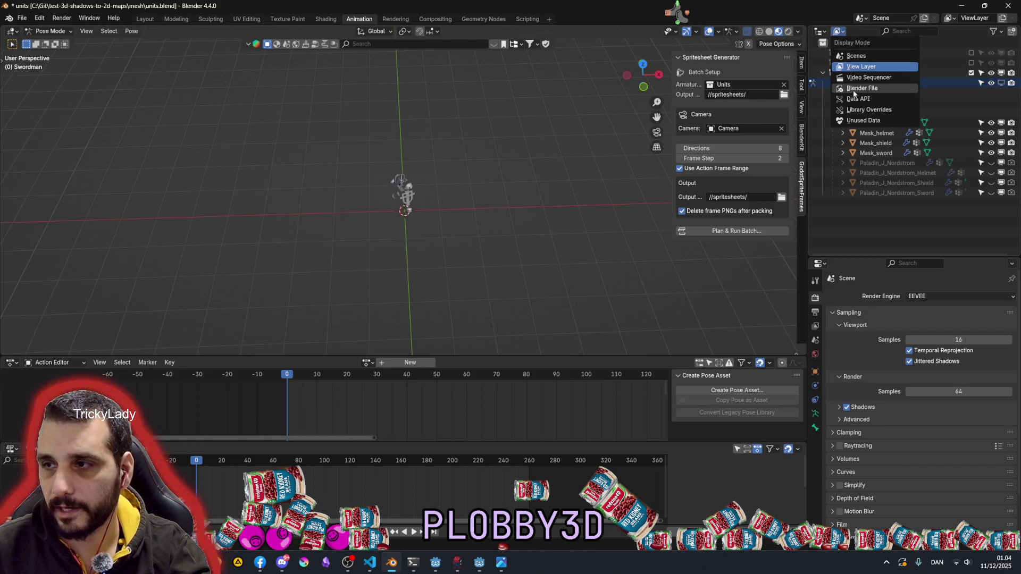
pyautogui.click(855, 88)
# Peek at the file's Armatures, Collections and Images, including the Swordman spritesheet PNGs
pyautogui.click(827, 142)
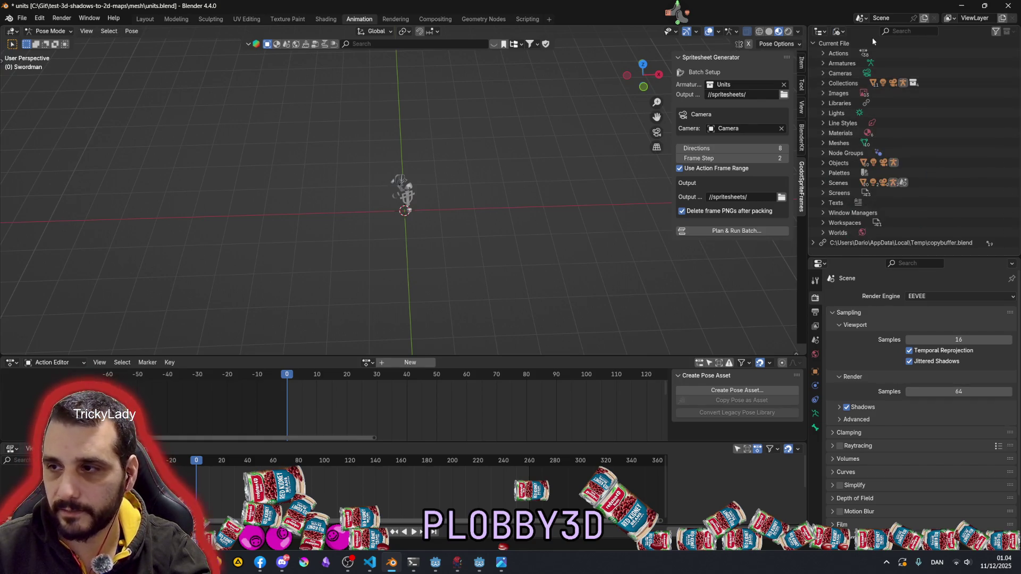
pyautogui.click(823, 63)
pyautogui.click(822, 63)
pyautogui.click(825, 82)
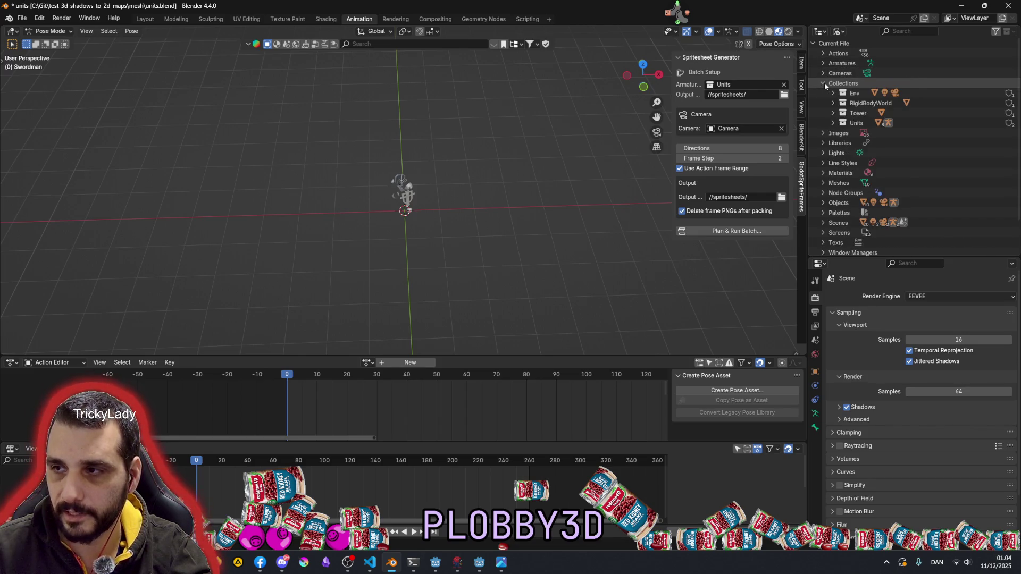
pyautogui.click(825, 82)
pyautogui.click(824, 93)
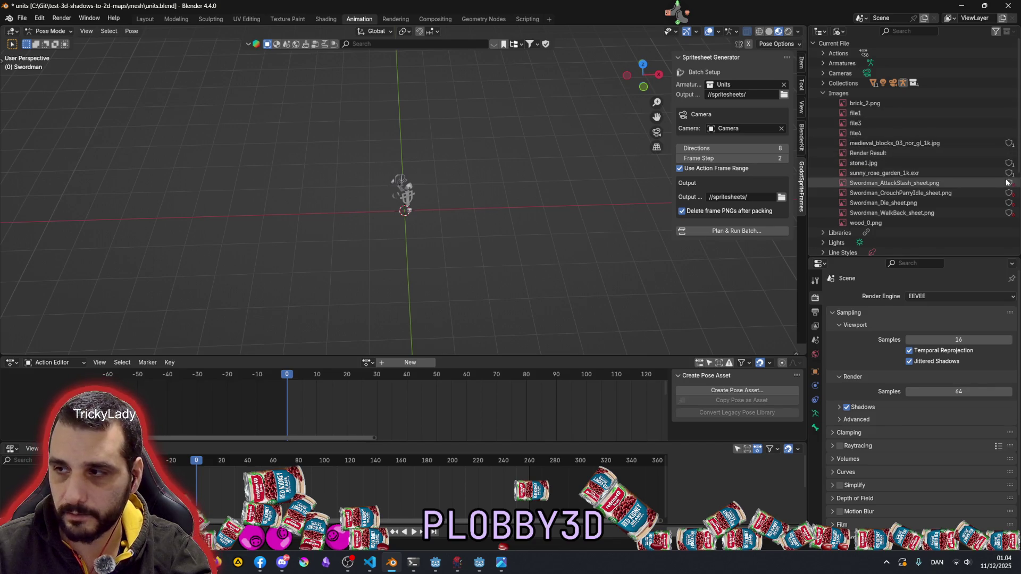
pyautogui.click(825, 93)
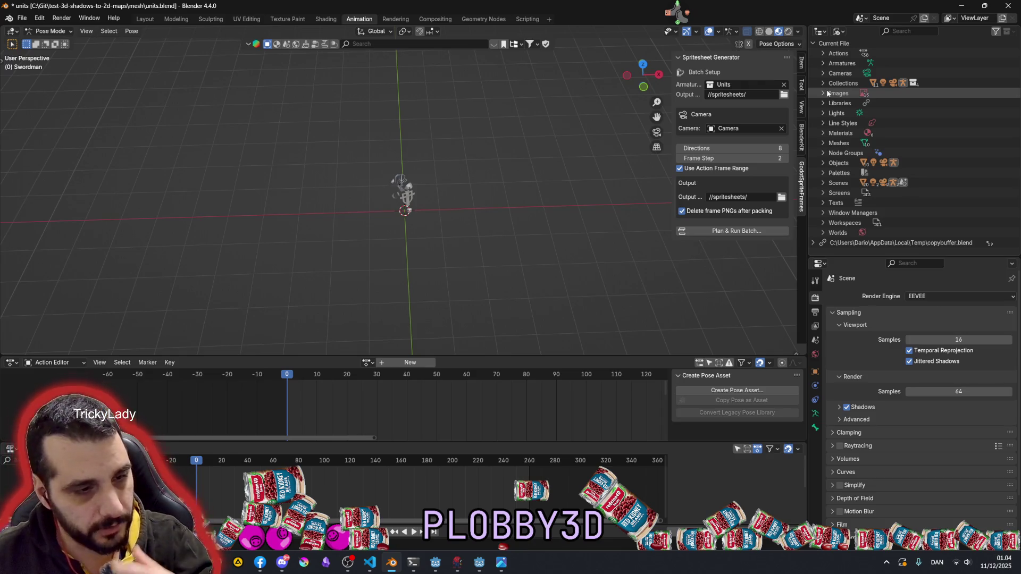
pyautogui.click(839, 31)
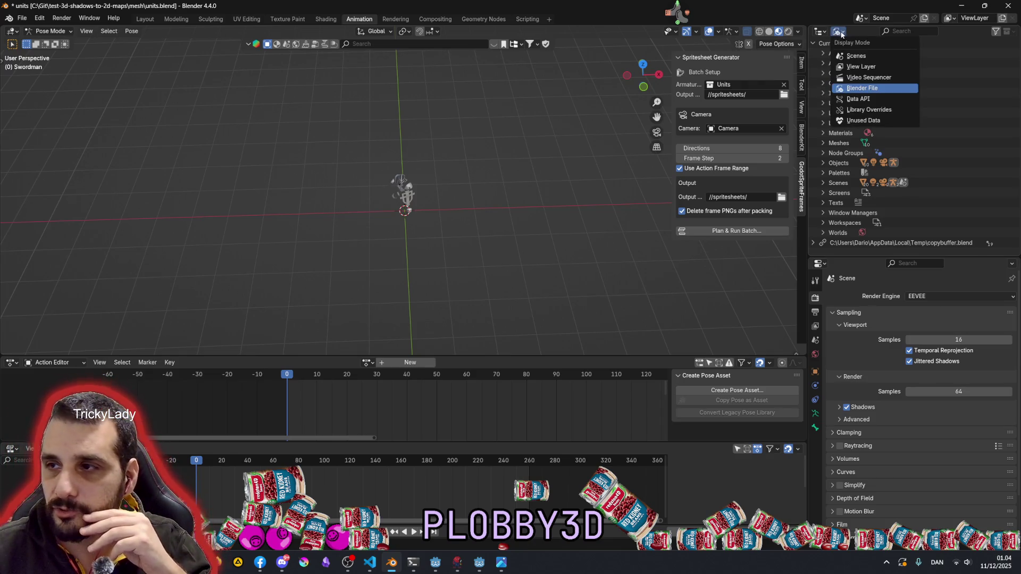
# Return the Outliner to View Layer and check the generator's armature choices, keeping Units
pyautogui.click(866, 63)
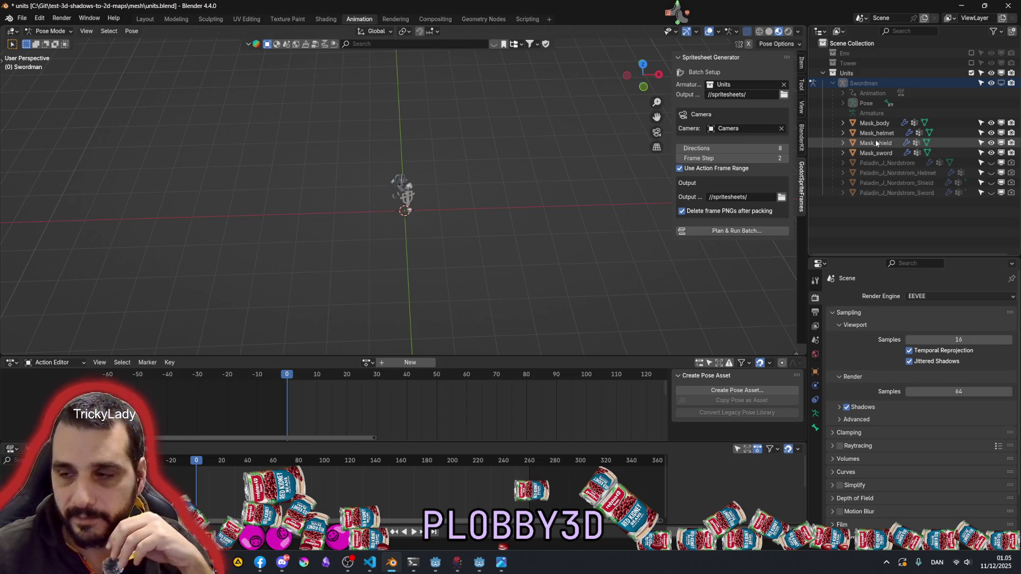
pyautogui.click(833, 83)
pyautogui.click(841, 73)
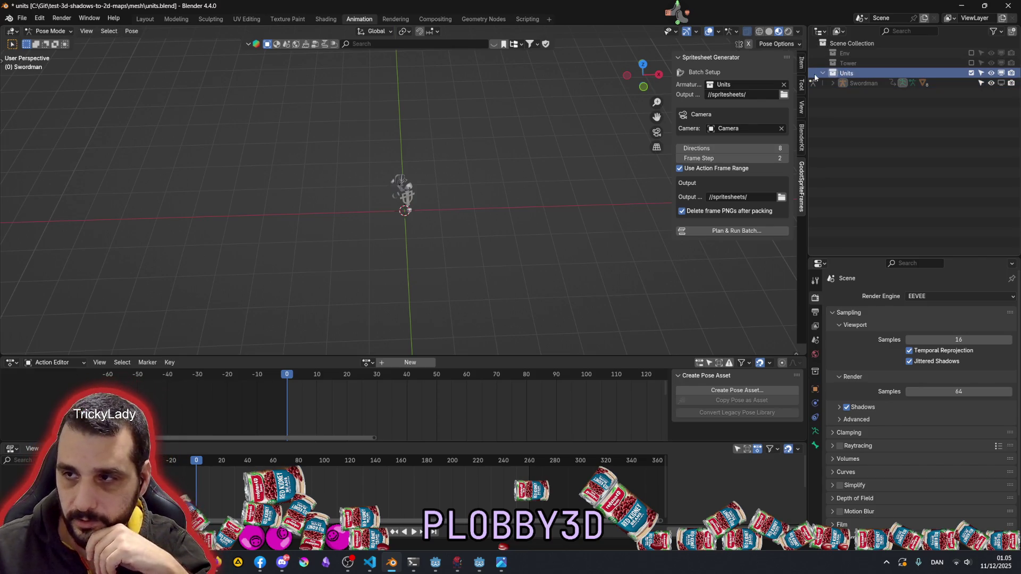
pyautogui.click(729, 85)
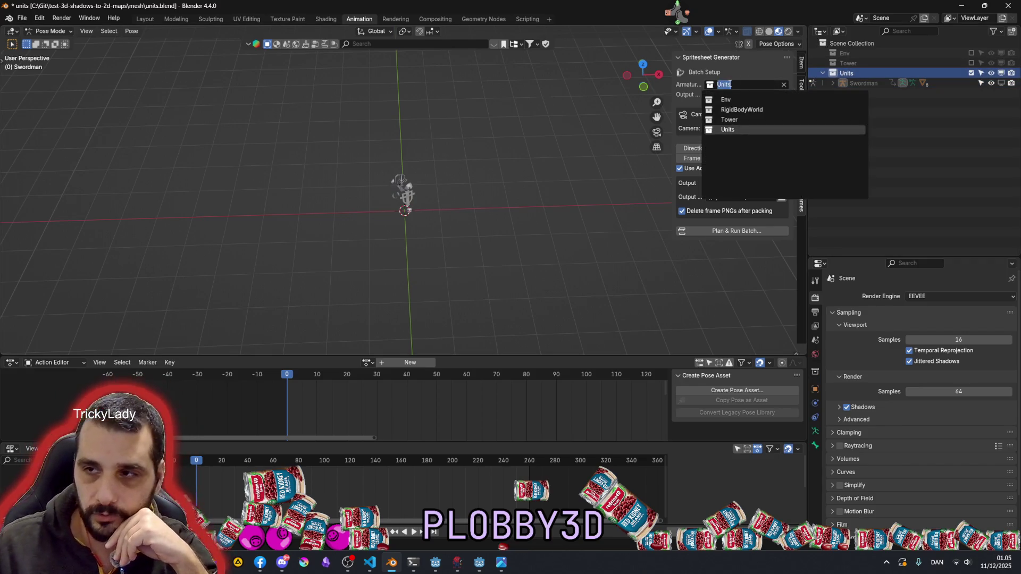
pyautogui.press('Return')
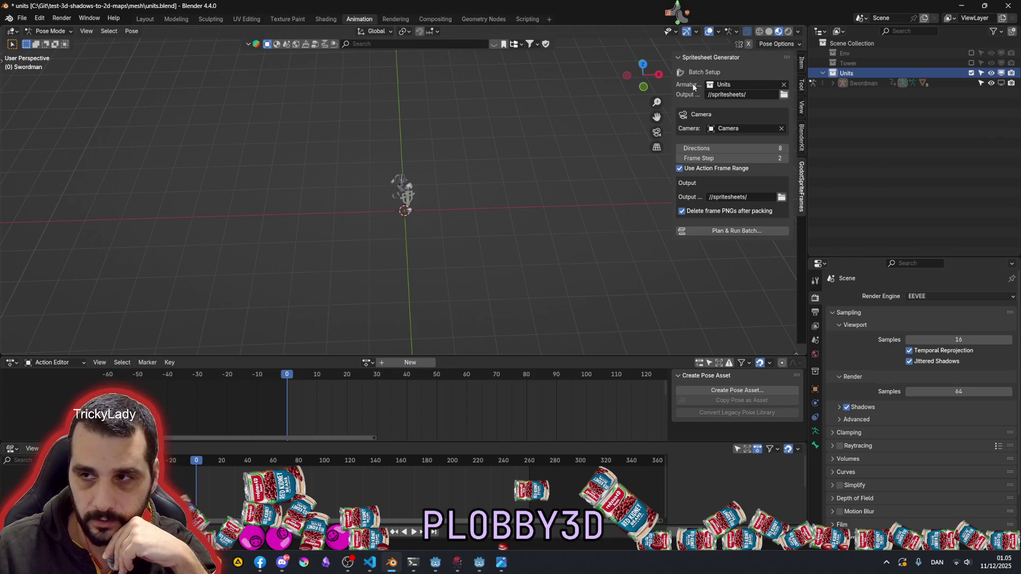
# Expand the Swordman's animation data to review its NLA tracks, selecting A.WalkBack, then collapse it
pyautogui.click(833, 83)
pyautogui.click(857, 83)
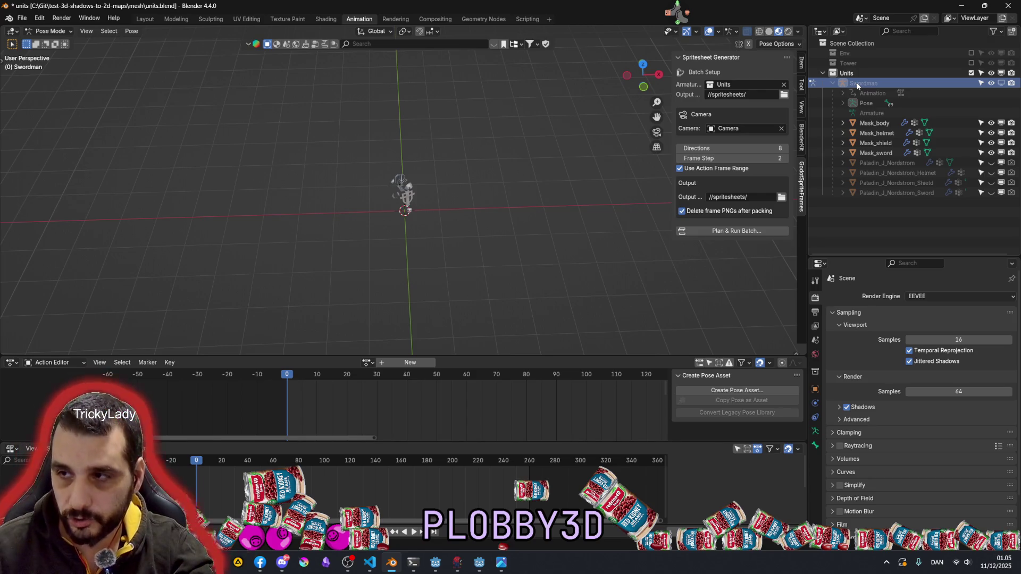
pyautogui.click(874, 94)
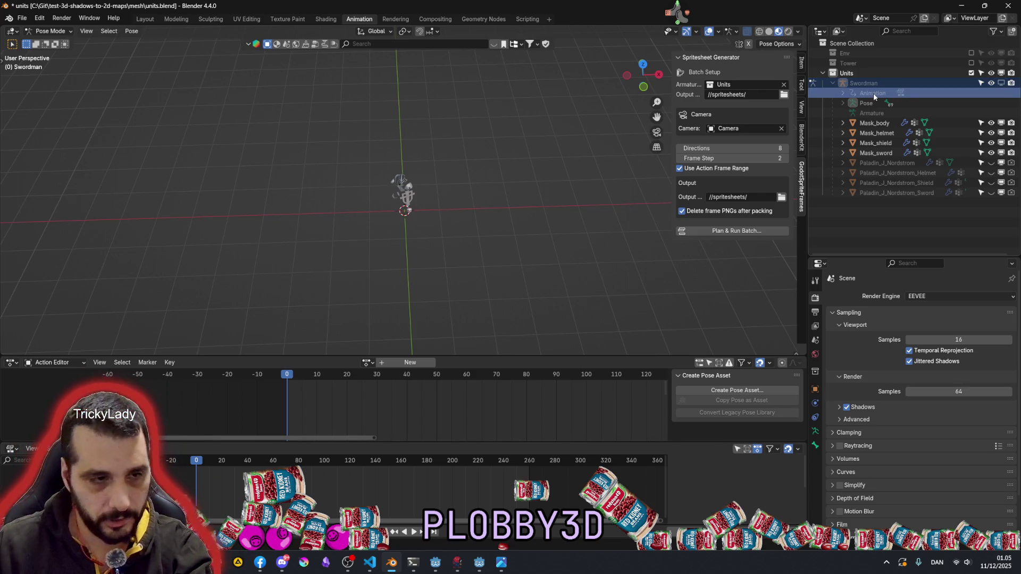
pyautogui.click(843, 93)
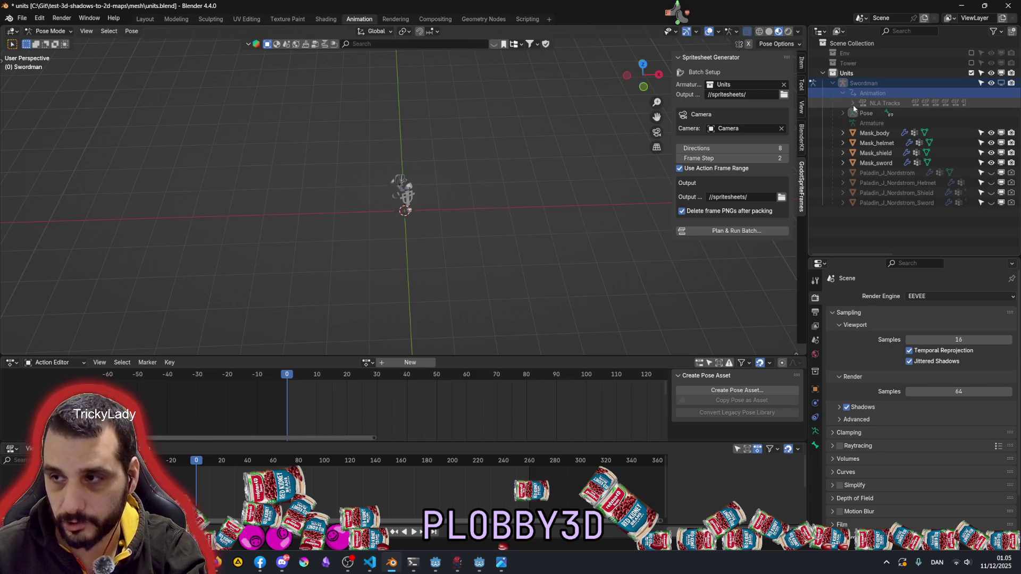
pyautogui.click(853, 103)
pyautogui.click(890, 113)
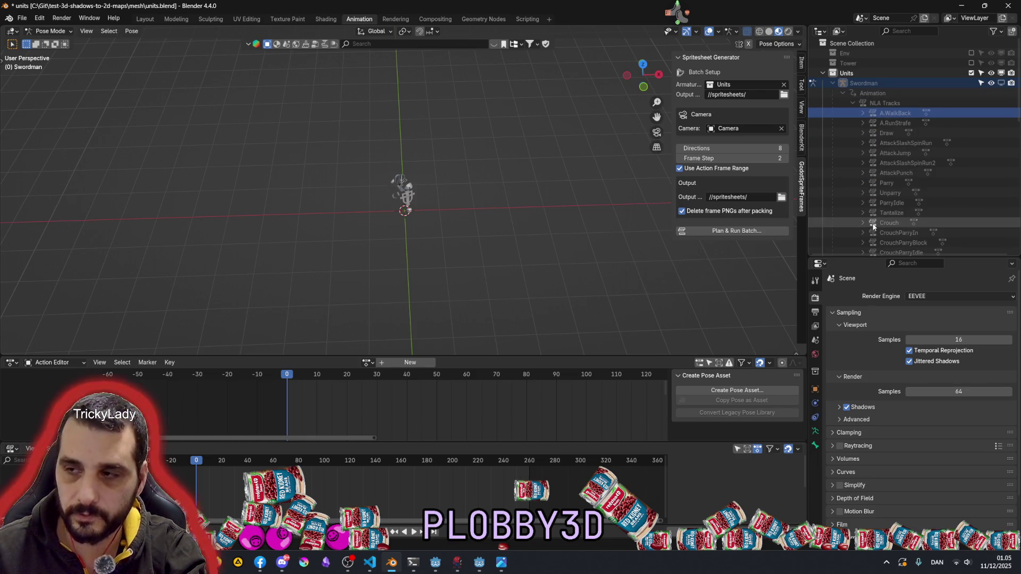
pyautogui.click(853, 103)
pyautogui.click(843, 94)
pyautogui.click(833, 83)
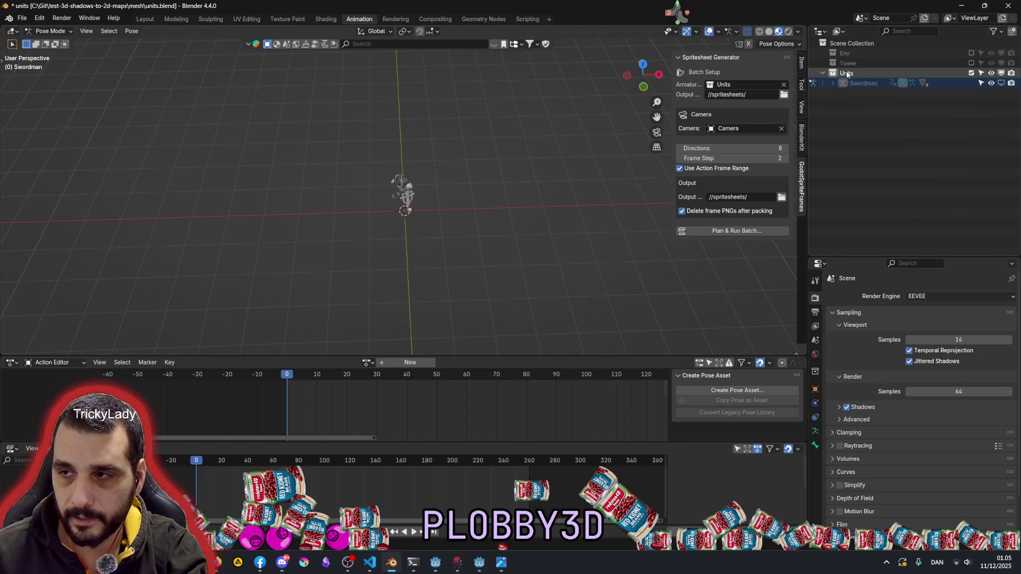
pyautogui.click(1007, 83)
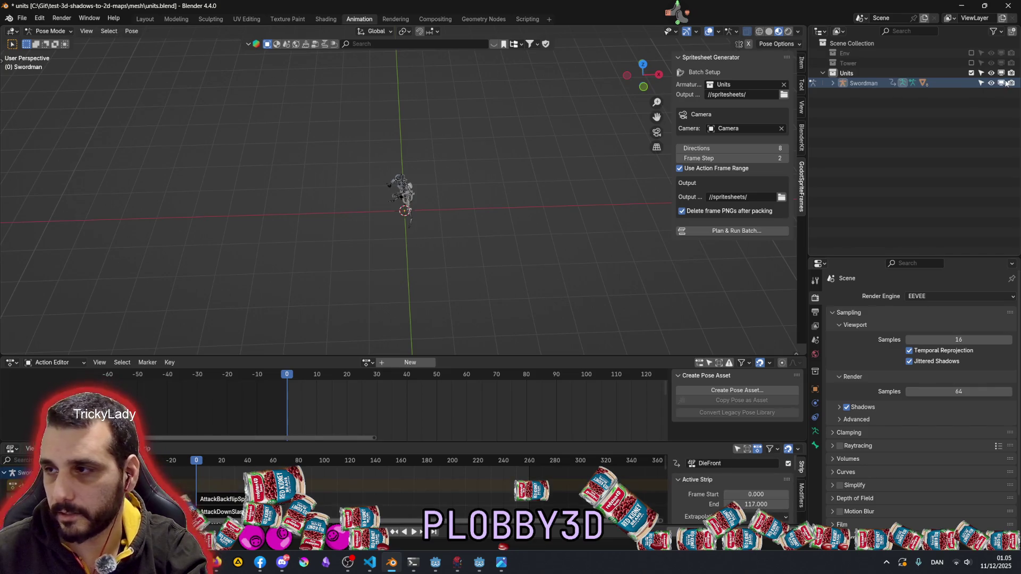
# Switch to Object Mode and join the Action Editor into the NLA editor area
pyautogui.scroll(5, 405, 176)
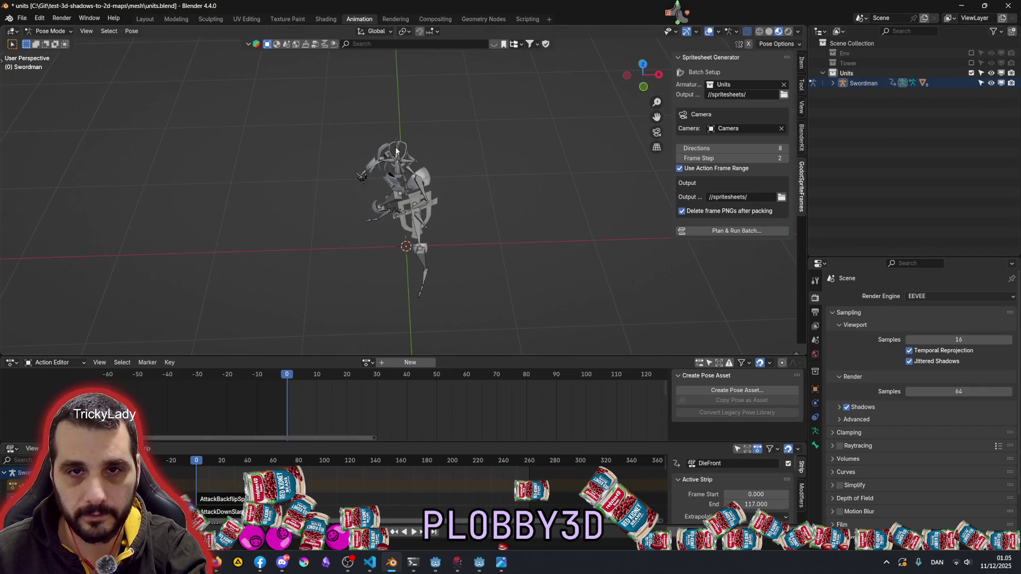
pyautogui.click(50, 31)
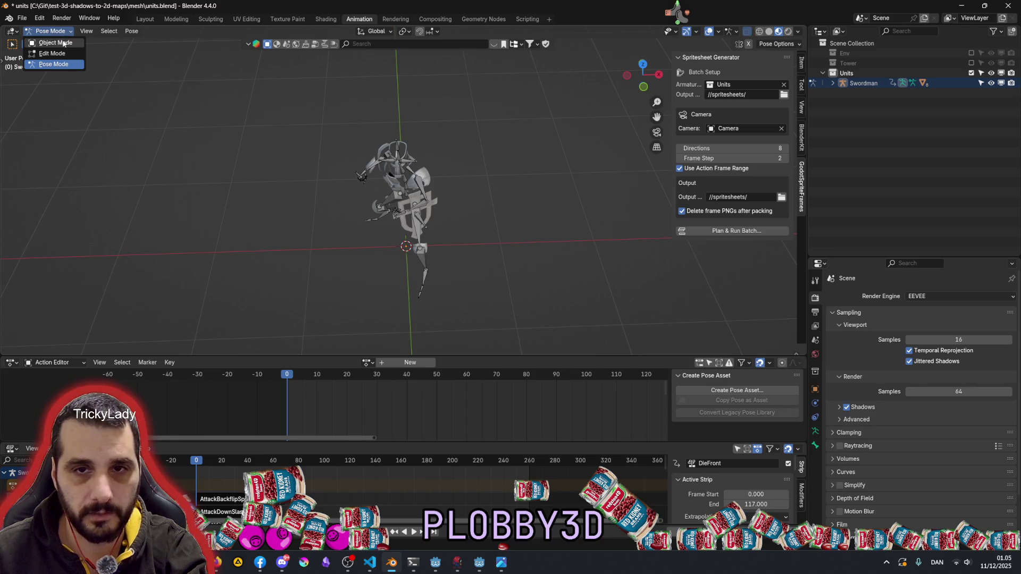
pyautogui.click(62, 43)
pyautogui.click(399, 146)
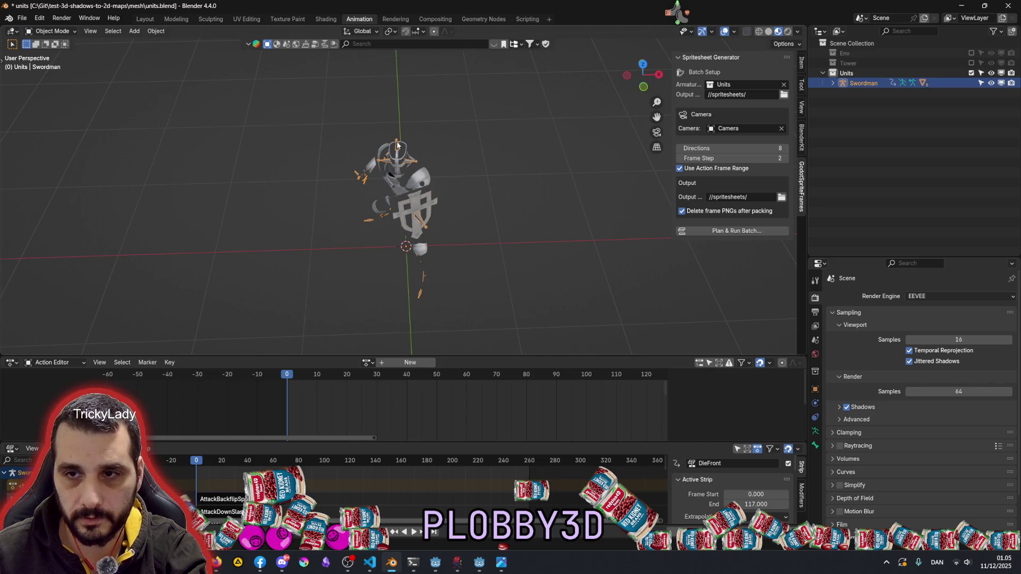
pyautogui.click(494, 143)
pyautogui.moveTo(384, 355); pyautogui.dragTo(388, 232)
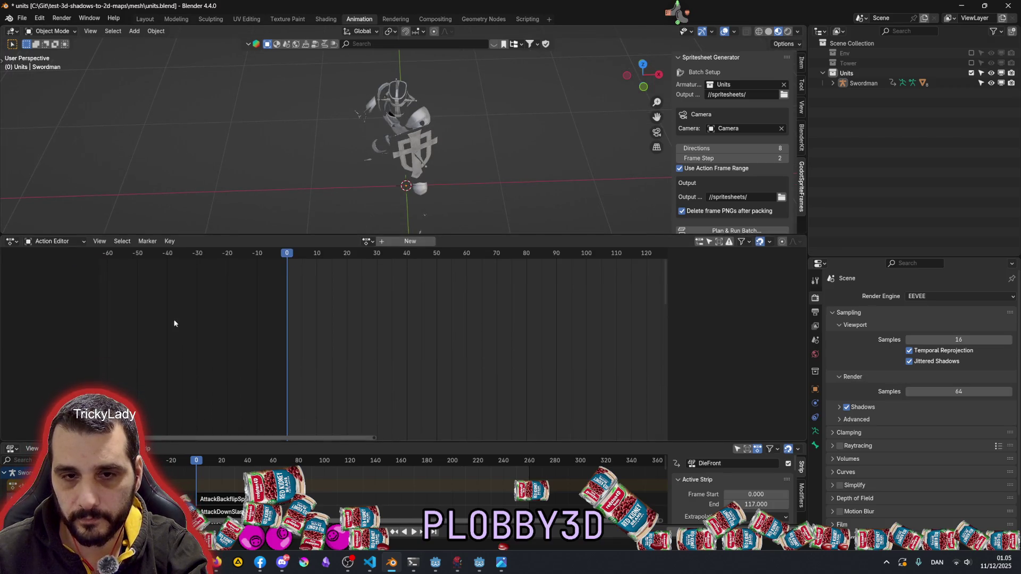
pyautogui.rightClick(393, 442)
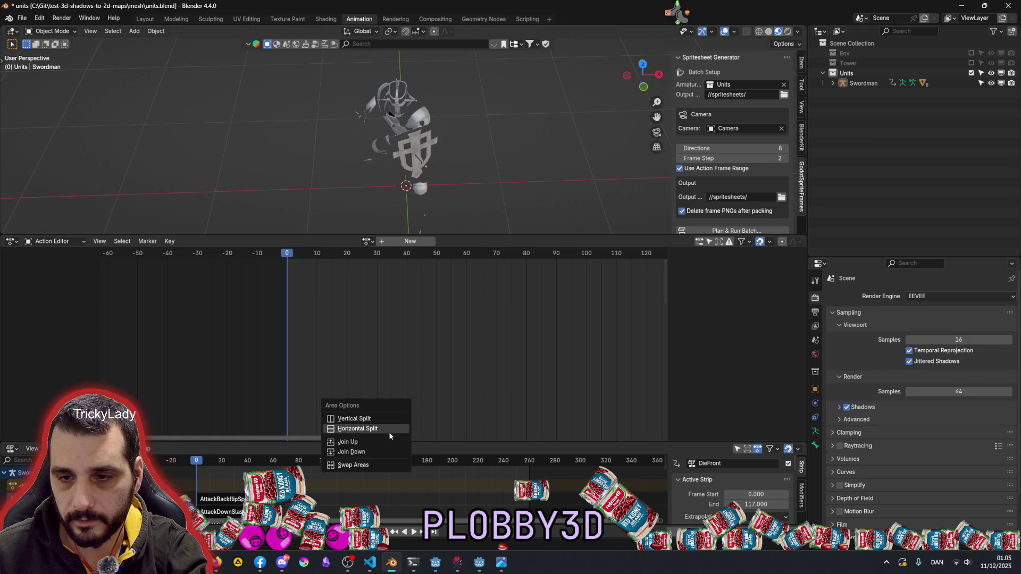
pyautogui.click(388, 442)
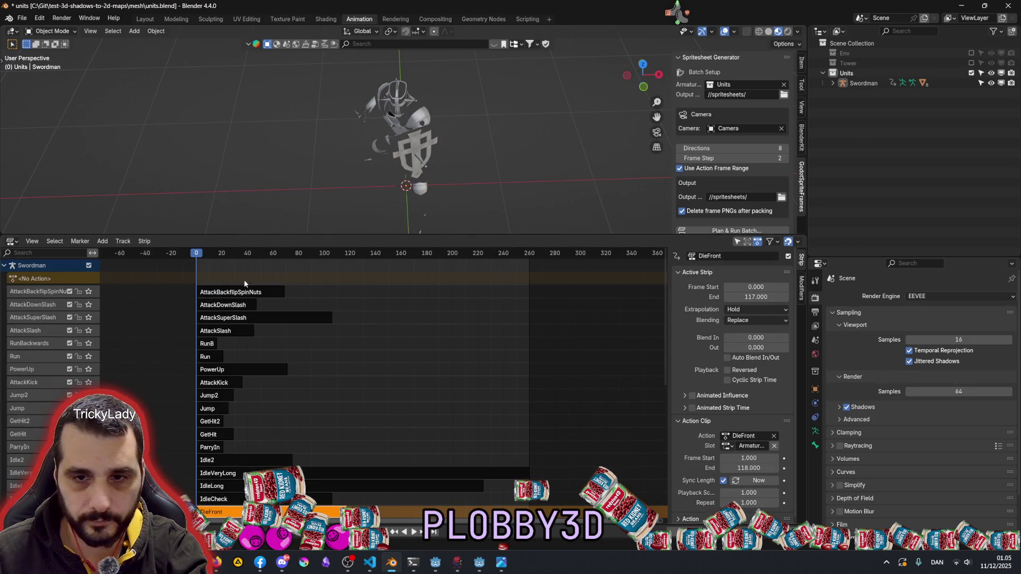
# Solo and preview AttackBackflipSpinNuts, then solo PowerUp and scrub to frame 62
pyautogui.click(88, 291)
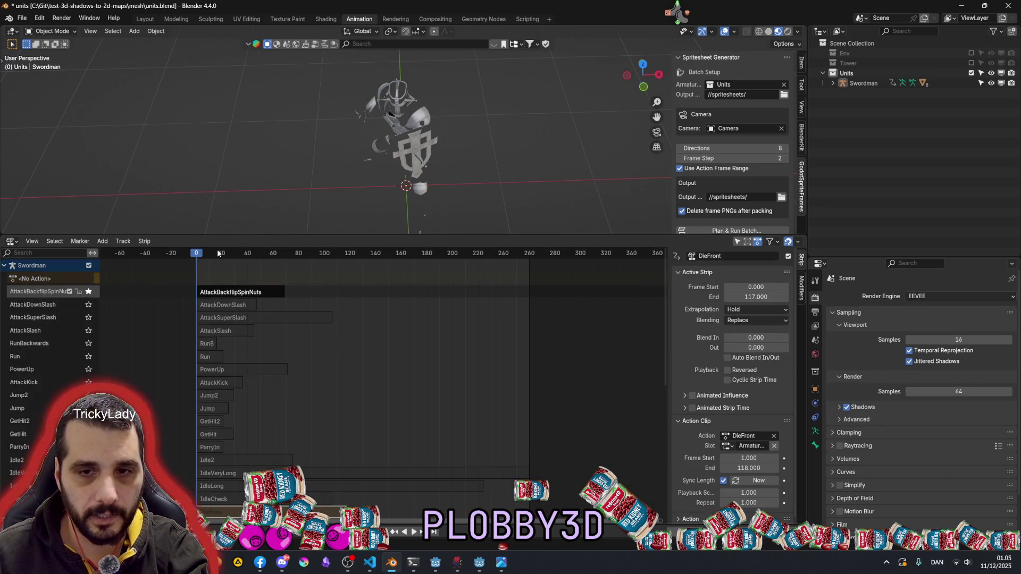
pyautogui.press('space')
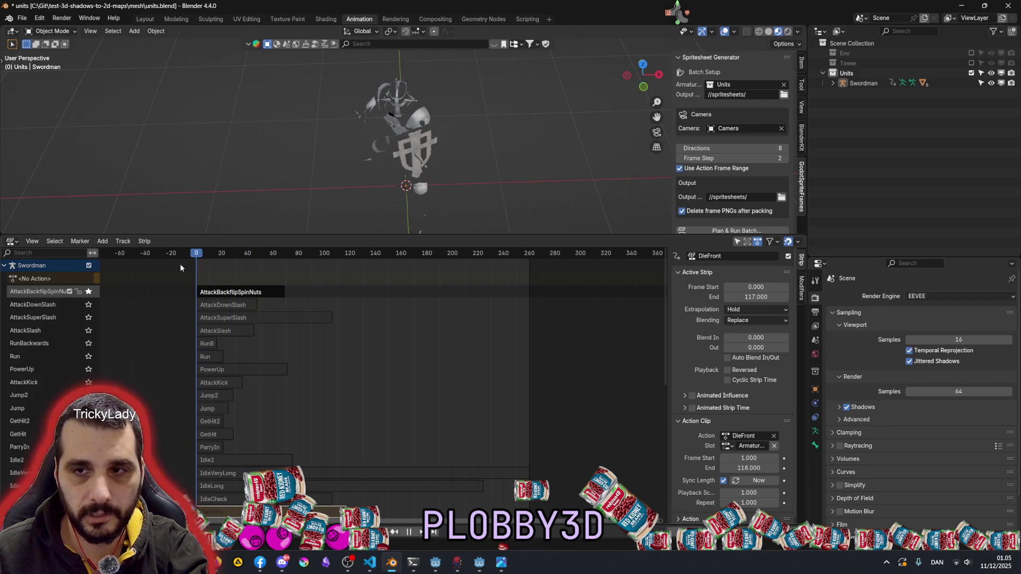
pyautogui.press('space')
pyautogui.click(88, 369)
pyautogui.moveTo(213, 255); pyautogui.dragTo(278, 258)
pyautogui.press('Escape')
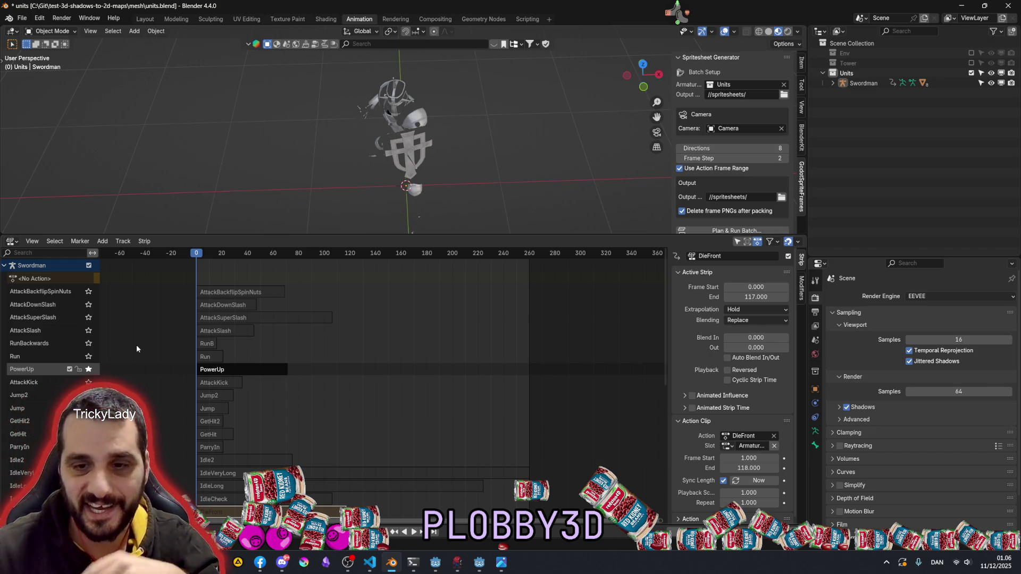
# Enlarge the 3D viewport and orbit around the swordsman model
pyautogui.scroll(-5, 85, 357)
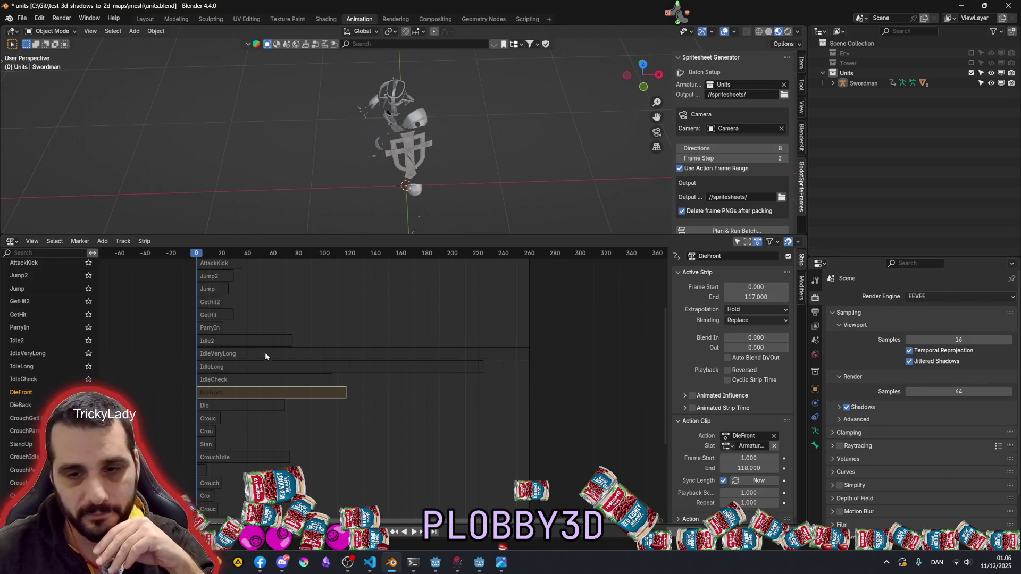
pyautogui.scroll(1, 277, 384)
pyautogui.scroll(3, 277, 384)
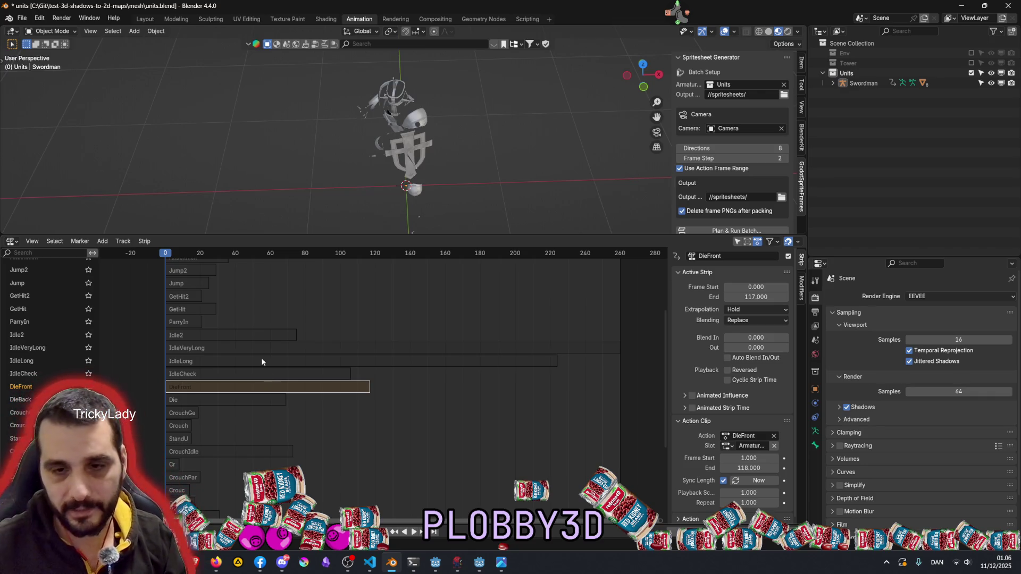
pyautogui.moveTo(355, 235); pyautogui.dragTo(352, 271)
pyautogui.moveTo(315, 184); pyautogui.dragTo(375, 176, button='middle')
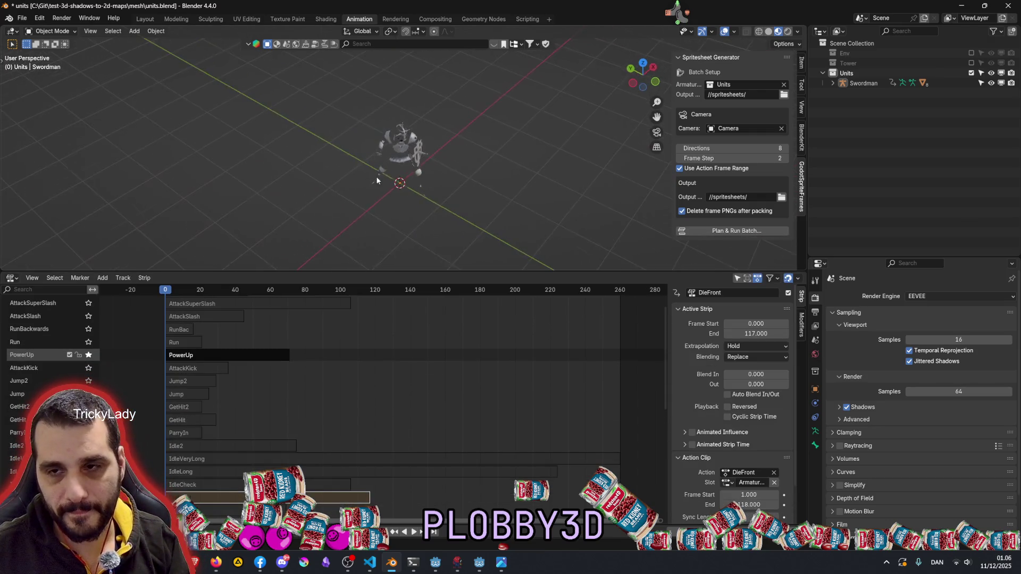
# Select the Mask_body mesh and hide it
pyautogui.scroll(3, 397, 170)
pyautogui.click(399, 157)
pyautogui.press('h')
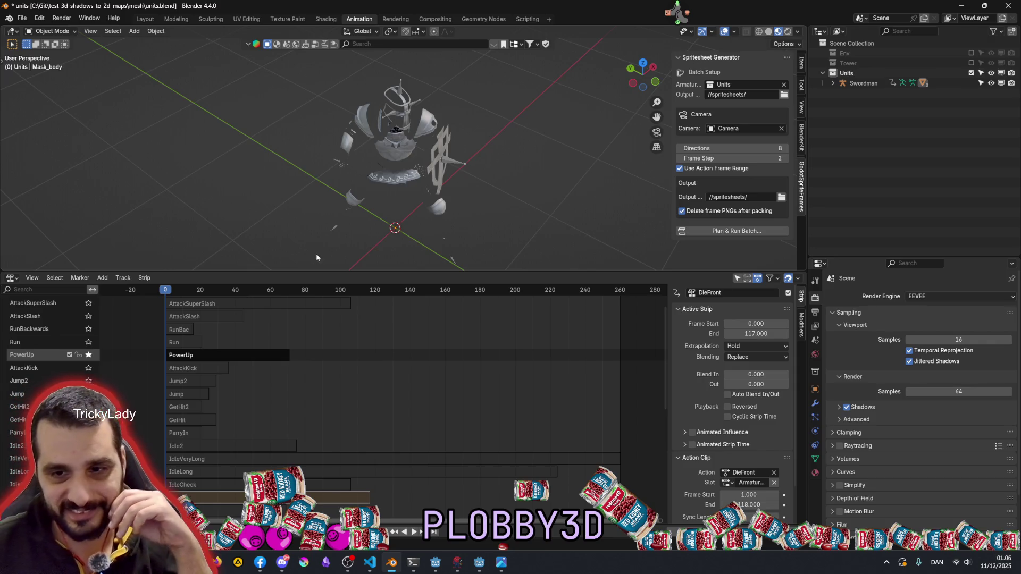
# Resize the NLA and viewport areas, then split the NLA area into two stacked editors
pyautogui.moveTo(309, 271); pyautogui.dragTo(287, 206)
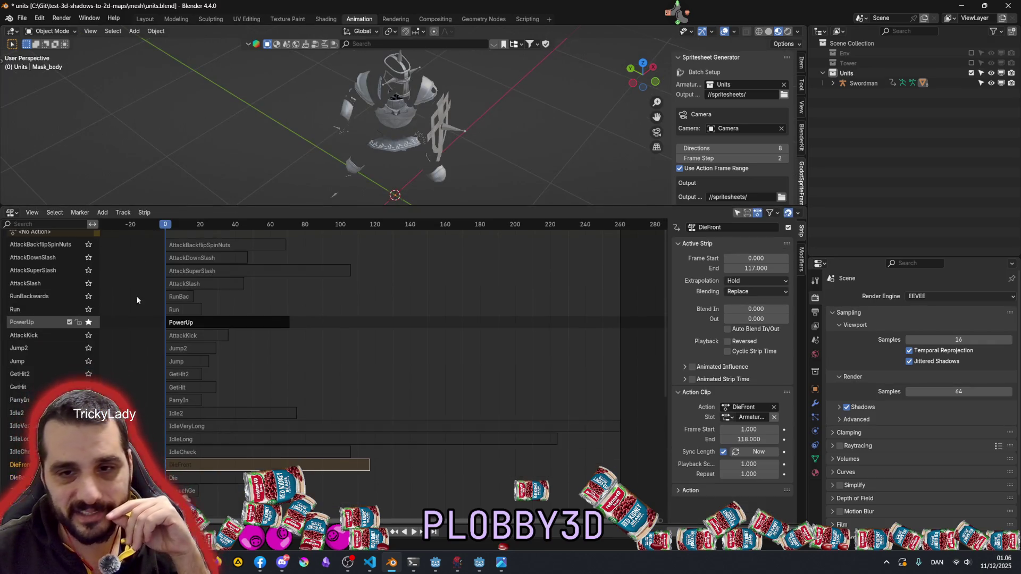
pyautogui.moveTo(1, 209)
pyautogui.mouseDown()
pyautogui.moveTo(19, 139)
pyautogui.moveTo(144, 162)
pyautogui.moveTo(284, 160)
pyautogui.mouseUp()
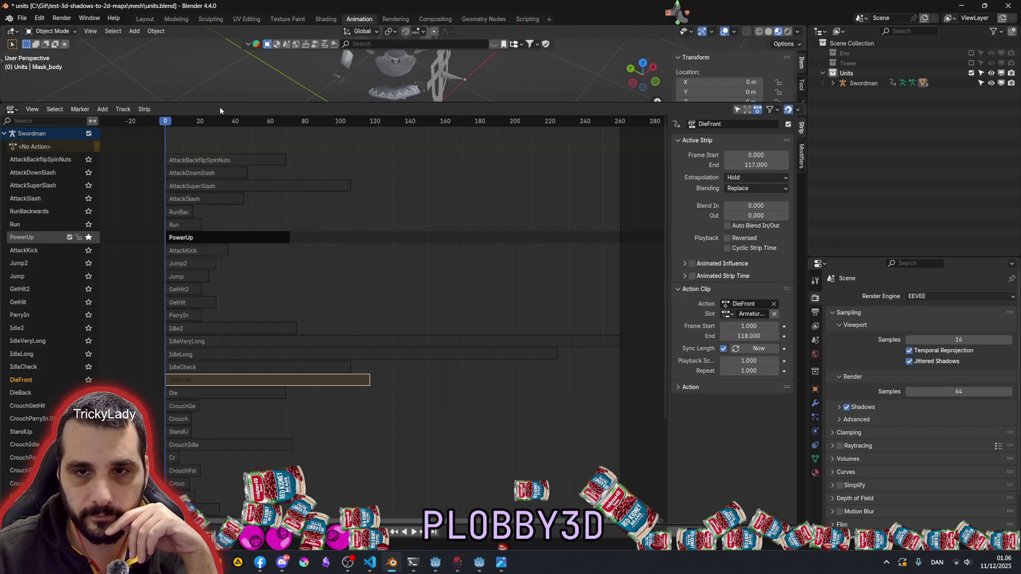
pyautogui.moveTo(223, 103)
pyautogui.mouseDown()
pyautogui.moveTo(80, 299)
pyautogui.moveTo(4, 298)
pyautogui.moveTo(5, 267)
pyautogui.moveTo(73, 268)
pyautogui.moveTo(2, 295)
pyautogui.moveTo(8, 261)
pyautogui.mouseUp()
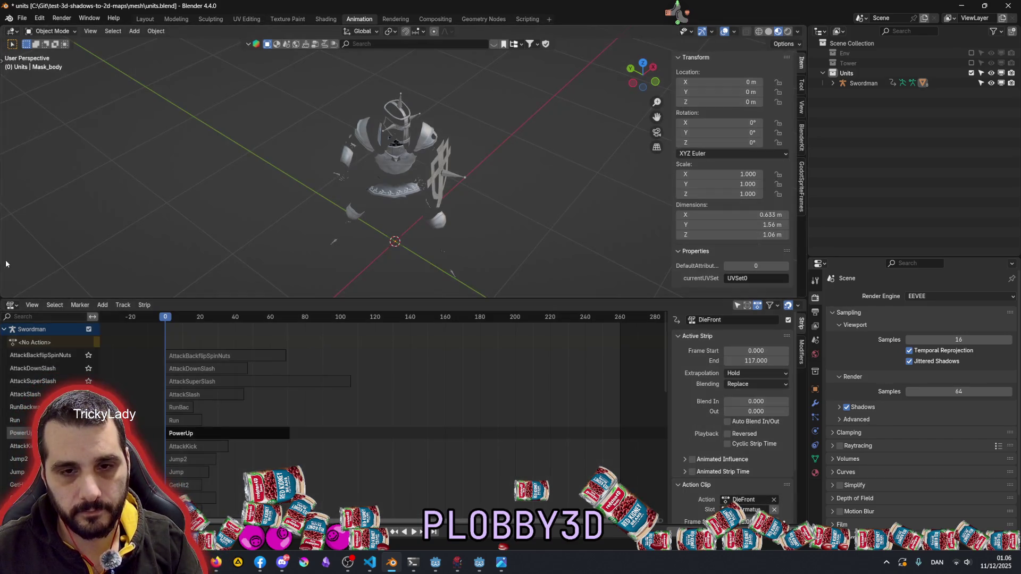
pyautogui.moveTo(5, 300)
pyautogui.mouseDown()
pyautogui.moveTo(31, 212)
pyautogui.moveTo(84, 254)
pyautogui.moveTo(88, 293)
pyautogui.mouseUp()
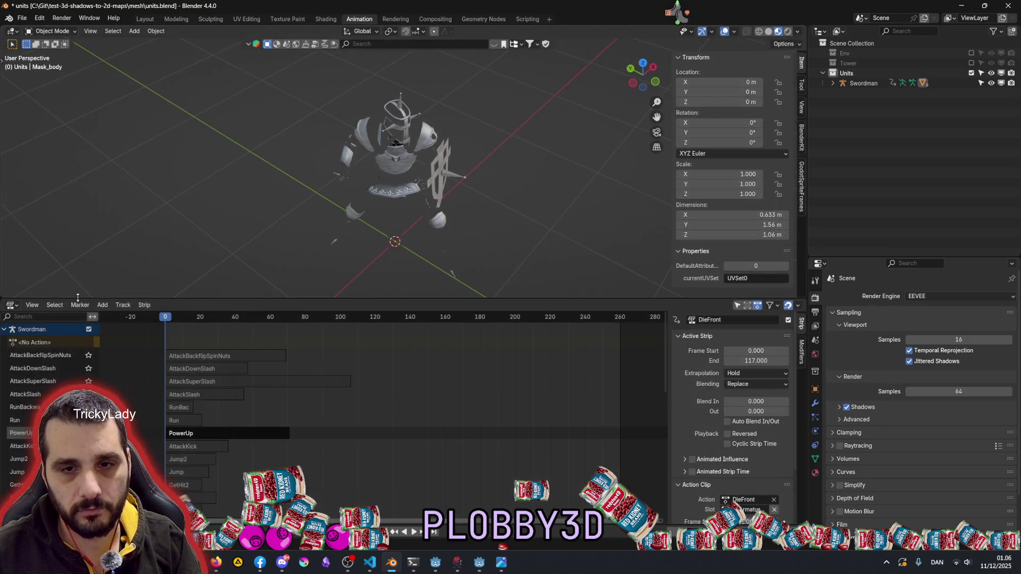
pyautogui.moveTo(4, 301); pyautogui.dragTo(80, 396)
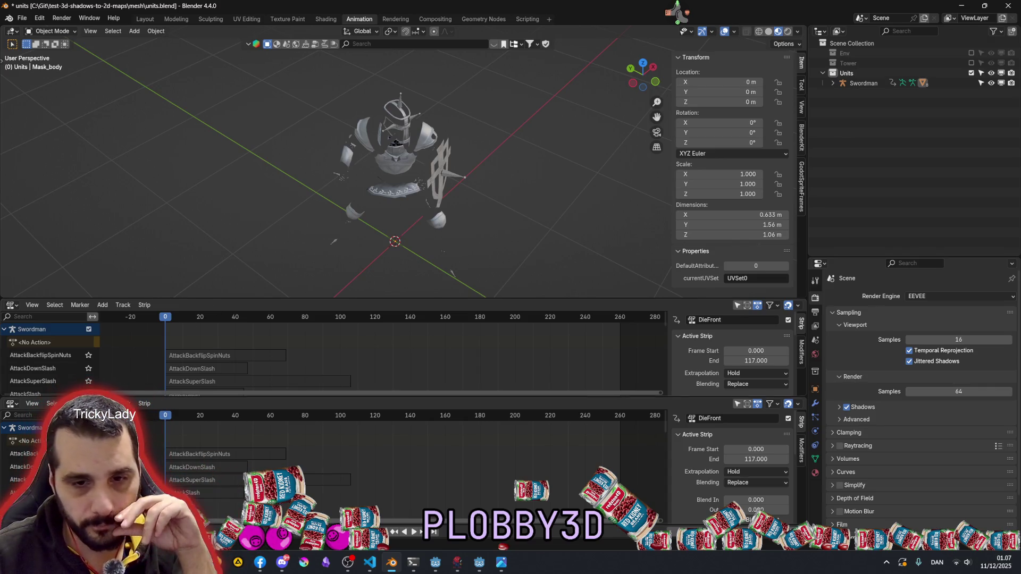
# Turn the upper NLA panel into an Action Editor and enlarge it
pyautogui.click(16, 307)
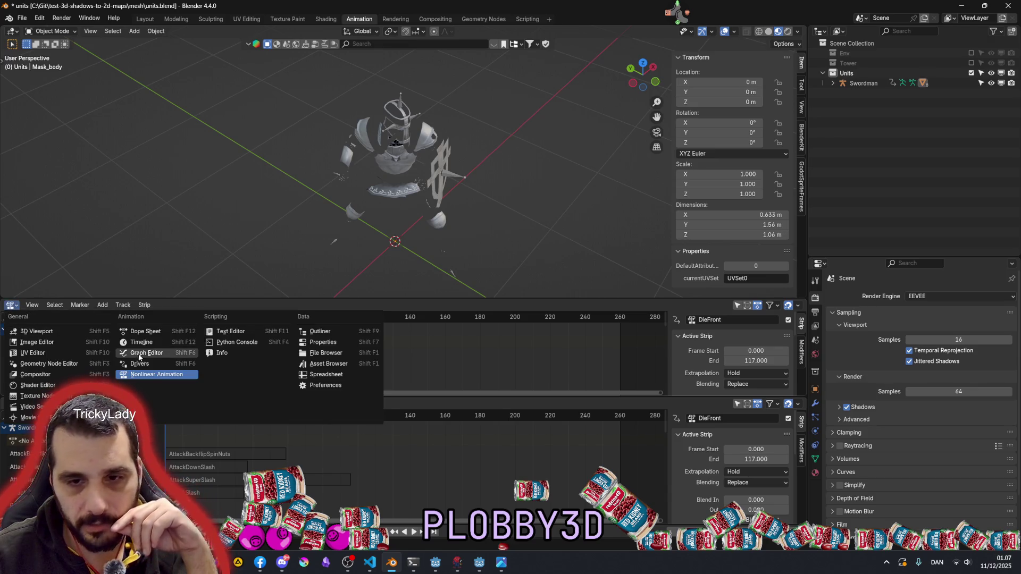
pyautogui.click(130, 327)
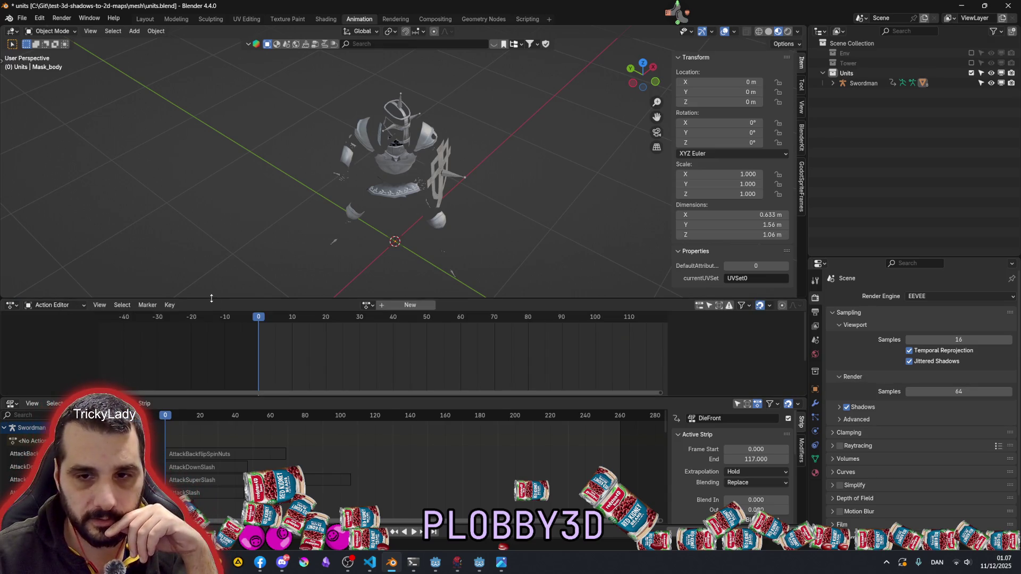
pyautogui.moveTo(207, 299); pyautogui.dragTo(207, 265)
pyautogui.moveTo(231, 397); pyautogui.dragTo(230, 349)
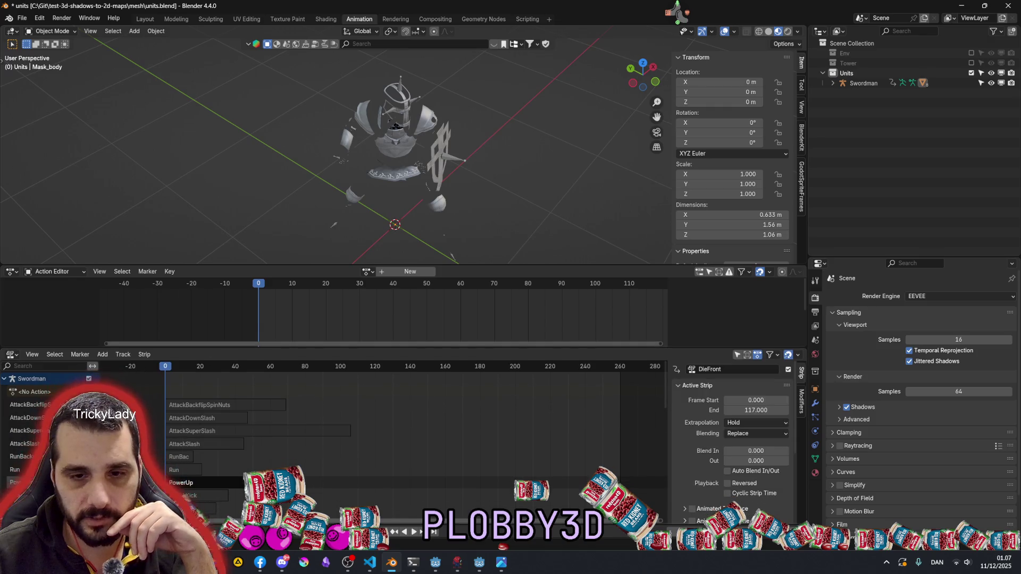
# Make the Swordman active and set the Outliner display mode to Blender File
pyautogui.click(46, 379)
pyautogui.click(46, 379)
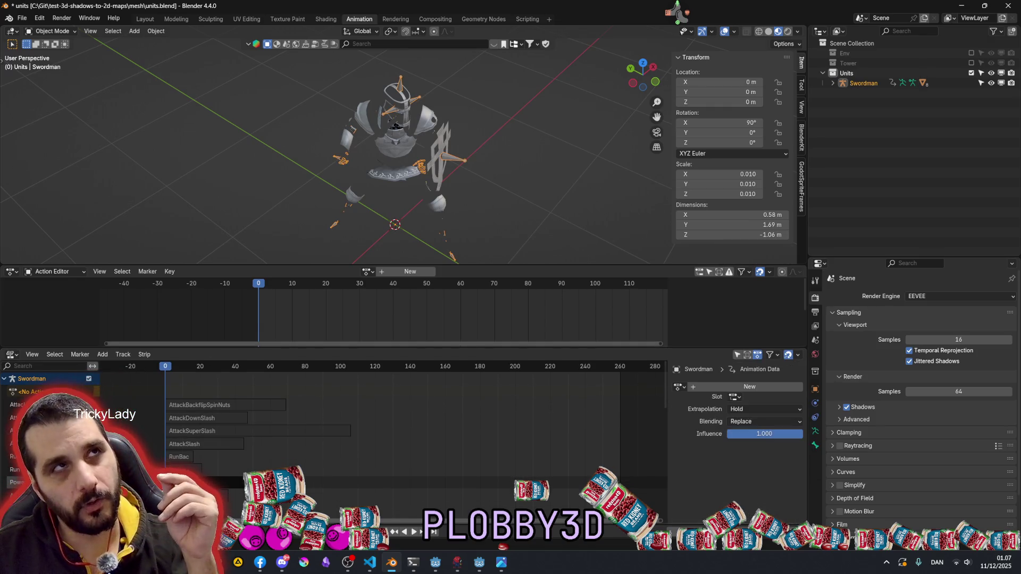
pyautogui.click(839, 31)
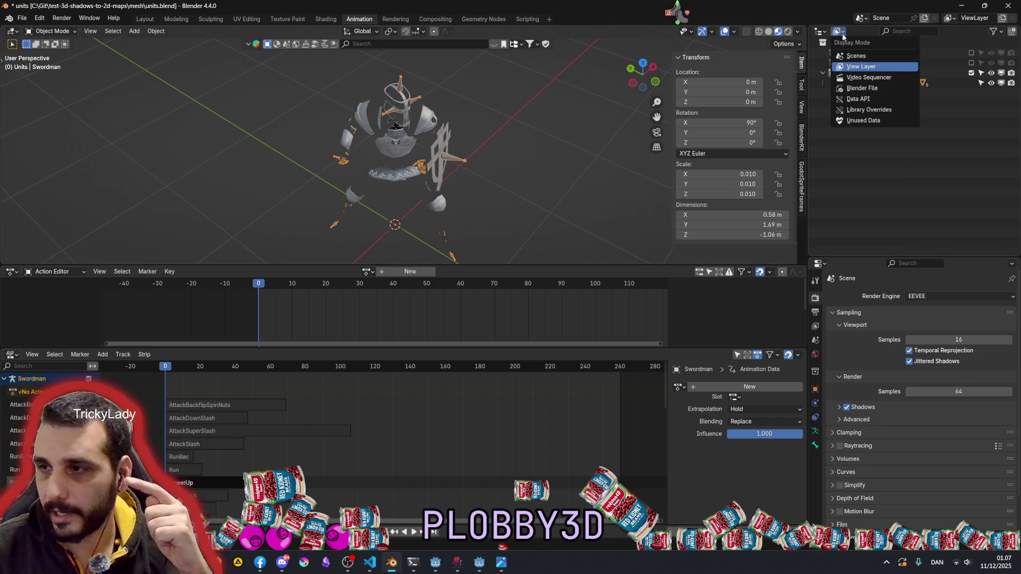
pyautogui.click(868, 88)
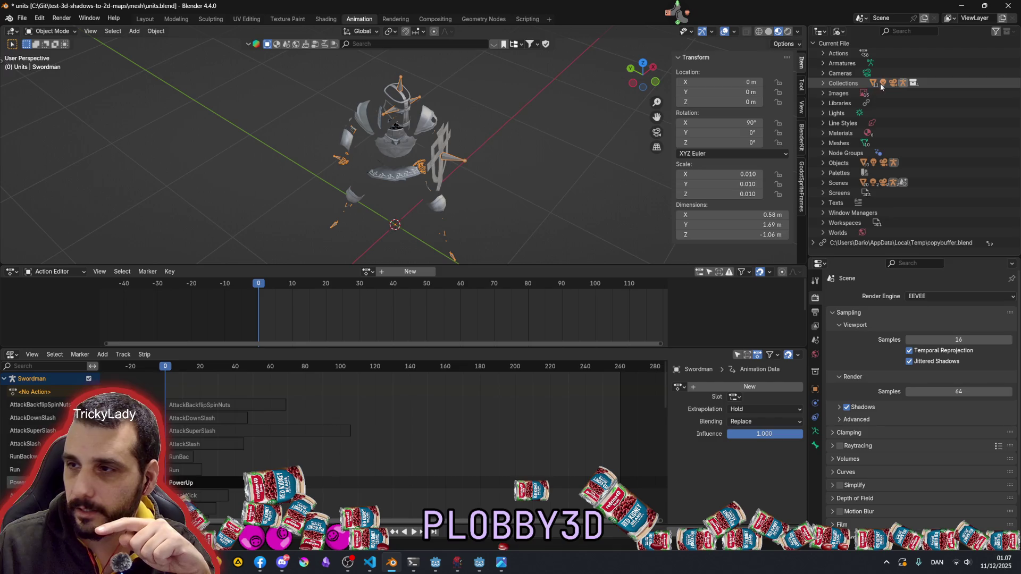
pyautogui.click(823, 64)
pyautogui.click(833, 73)
pyautogui.click(833, 74)
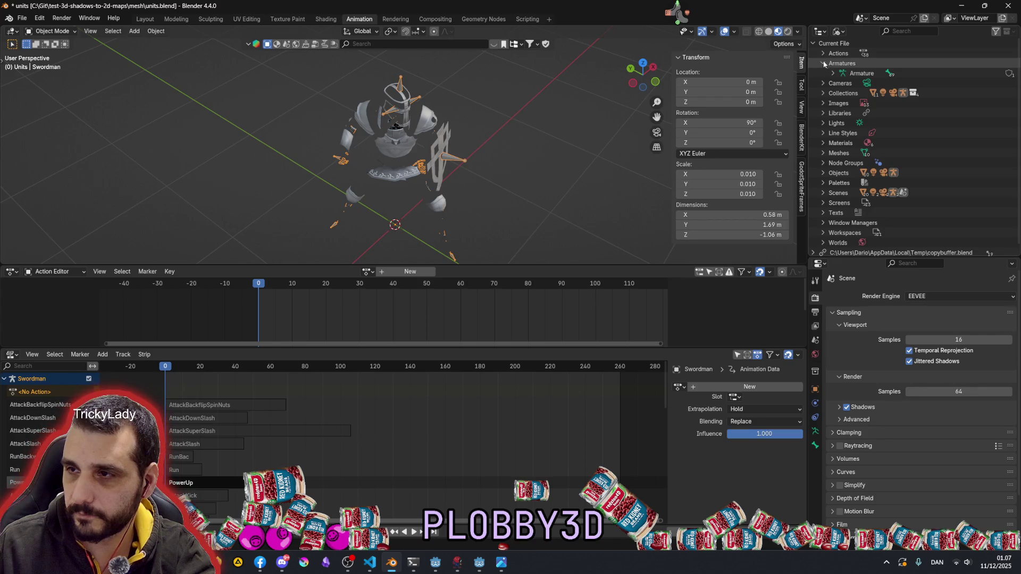
pyautogui.click(823, 64)
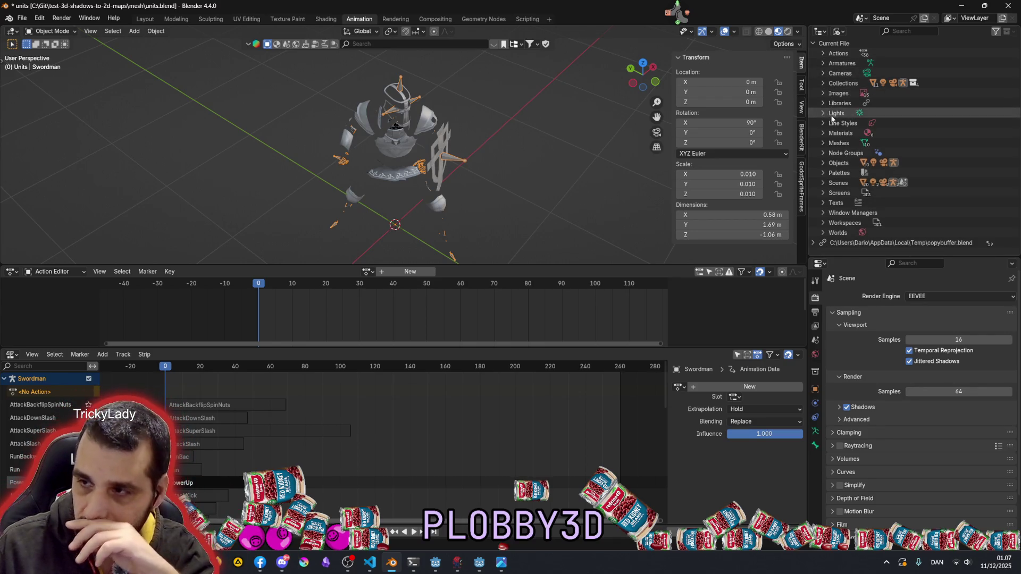
pyautogui.click(823, 54)
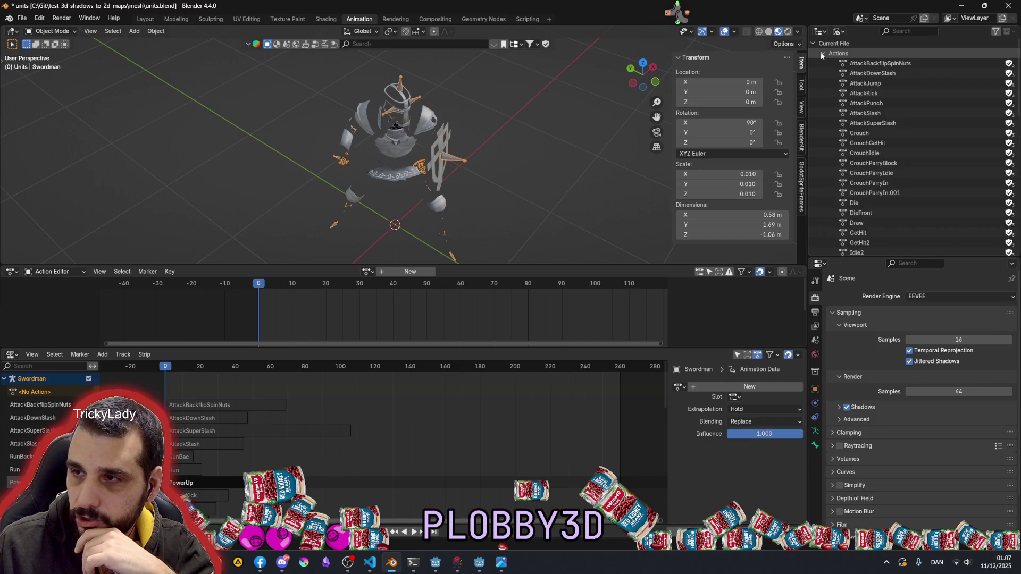
pyautogui.click(822, 54)
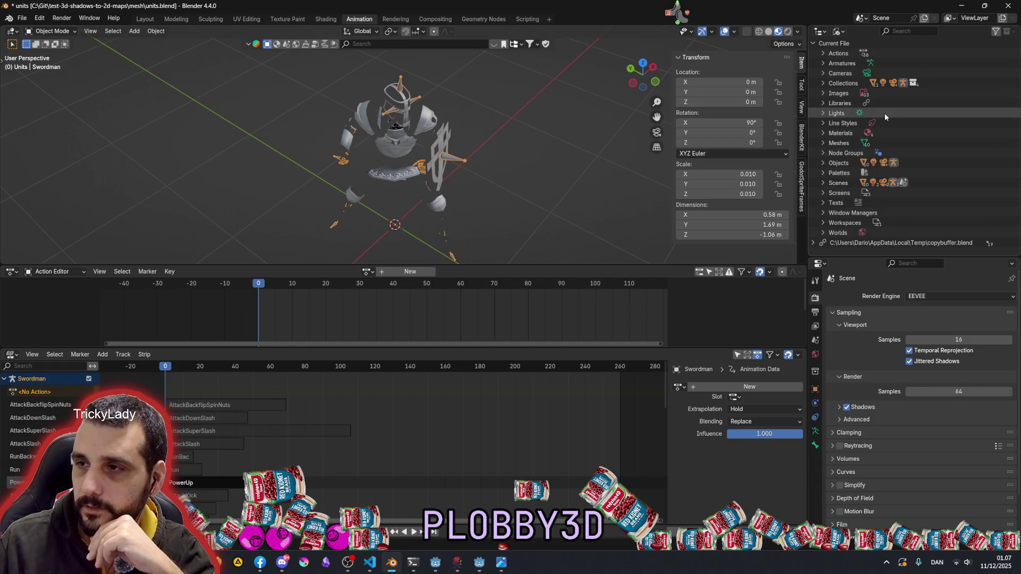
pyautogui.click(822, 64)
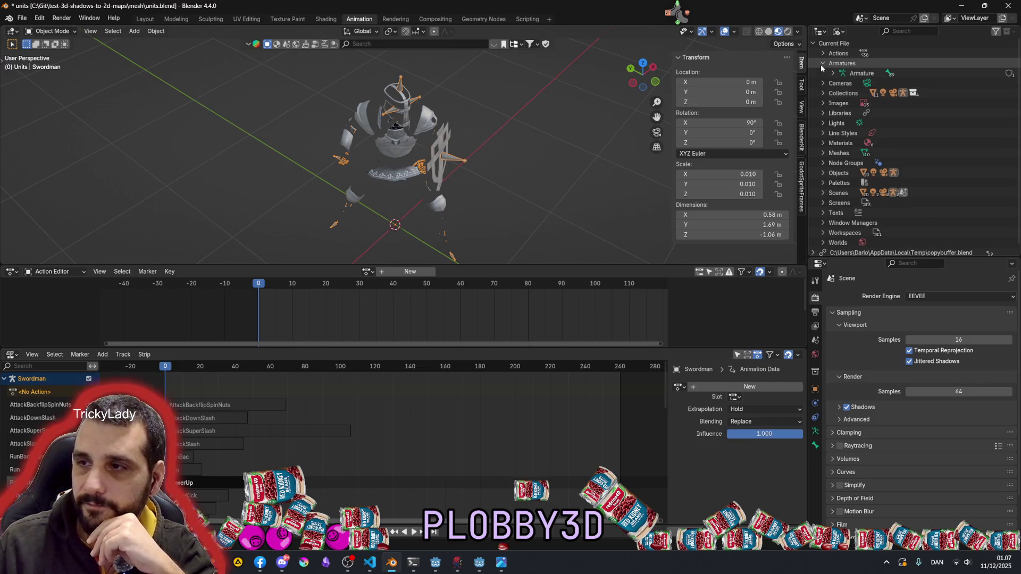
pyautogui.click(821, 64)
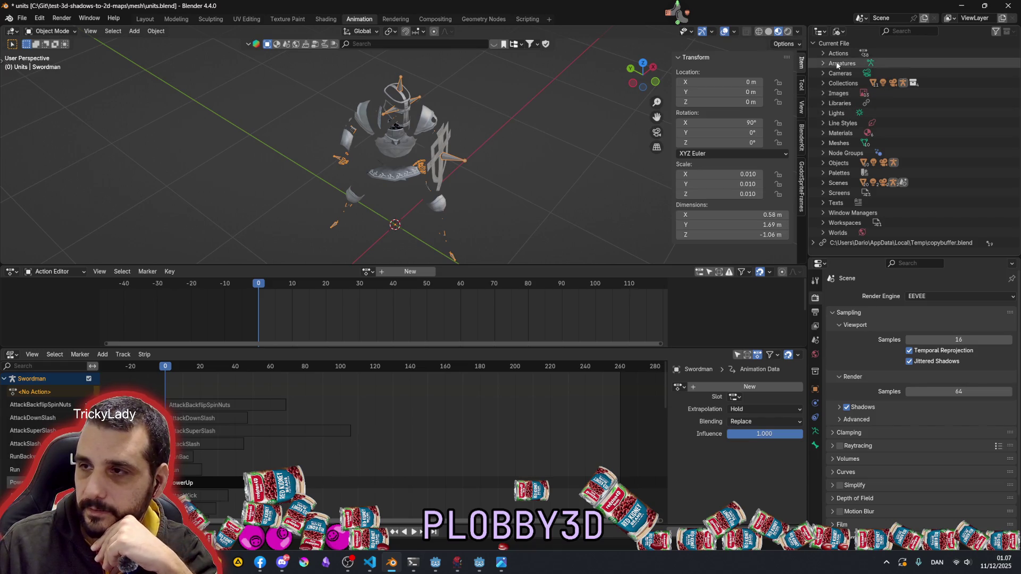
pyautogui.click(823, 55)
pyautogui.scroll(-3, 895, 133)
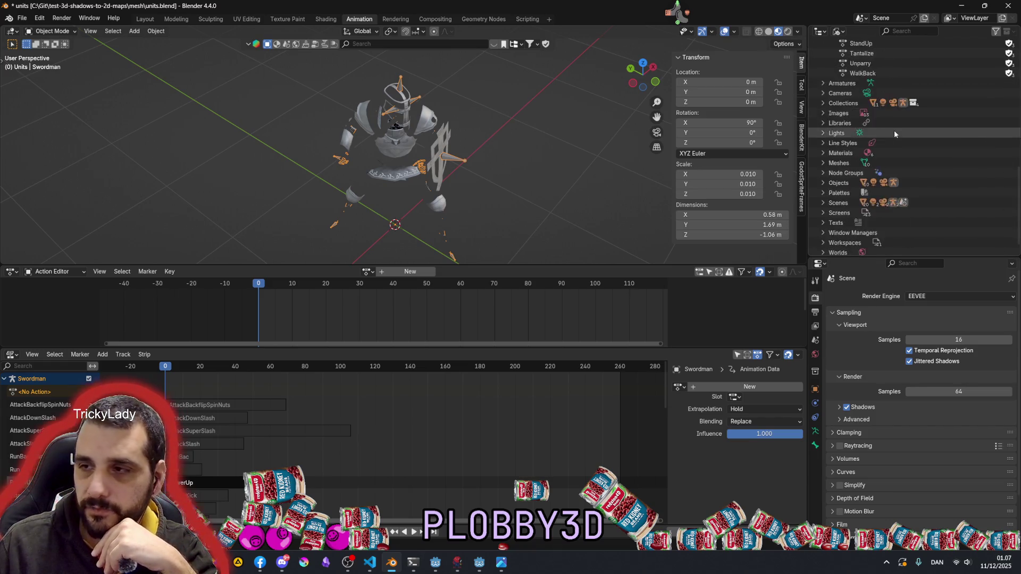
pyautogui.scroll(3, 883, 123)
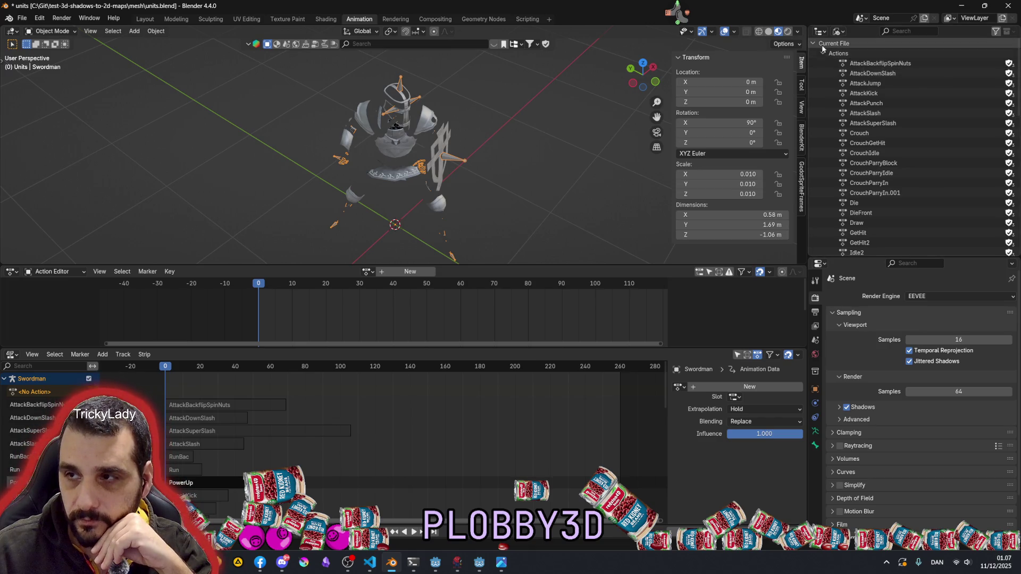
pyautogui.click(823, 54)
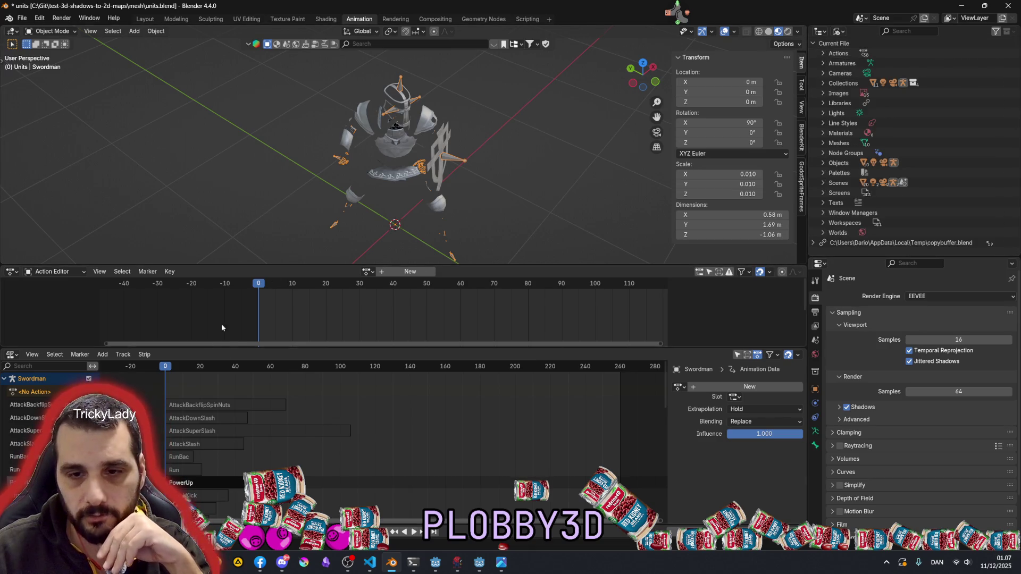
pyautogui.click(368, 272)
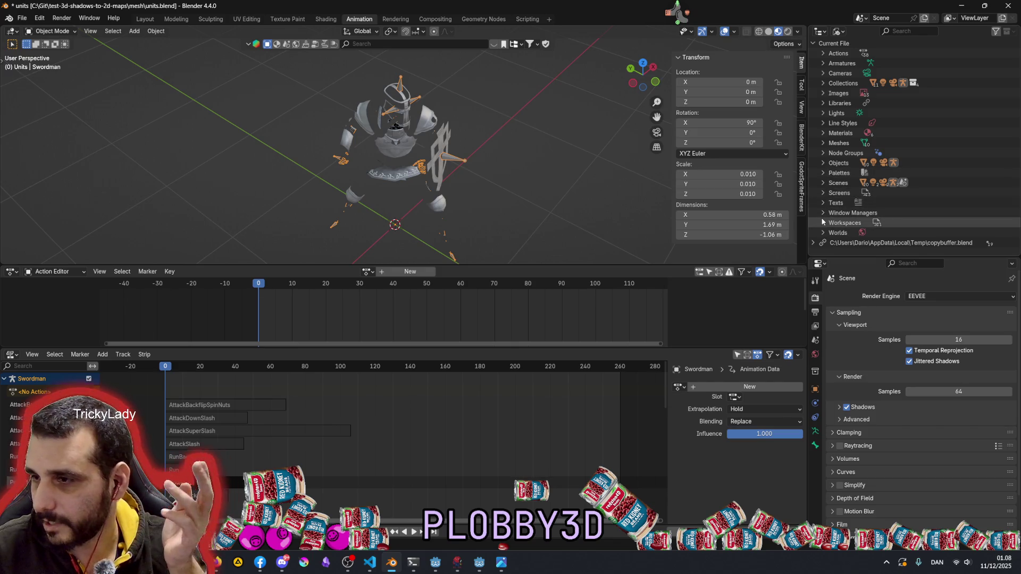
pyautogui.click(823, 53)
pyautogui.click(911, 65)
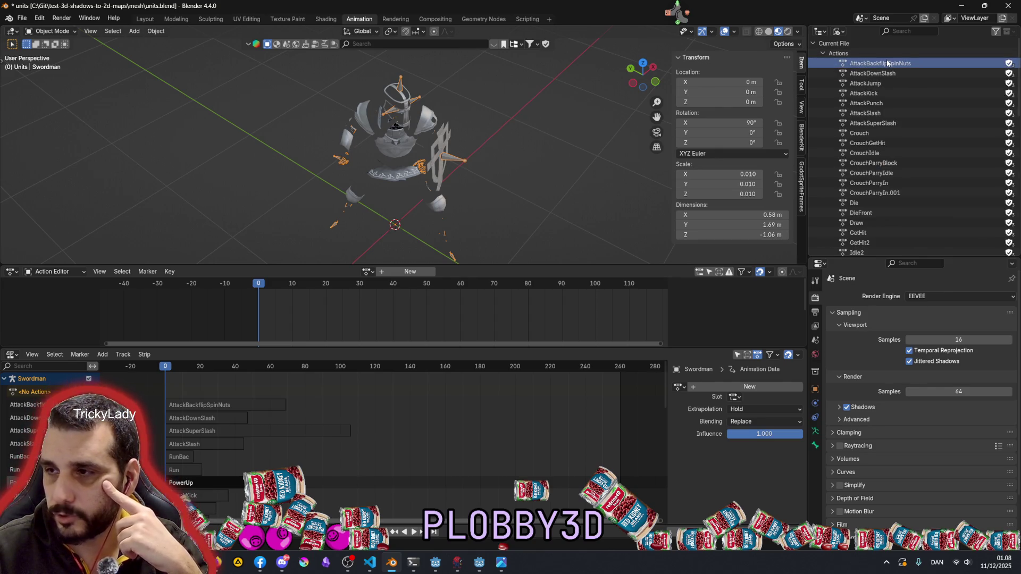
pyautogui.click(823, 53)
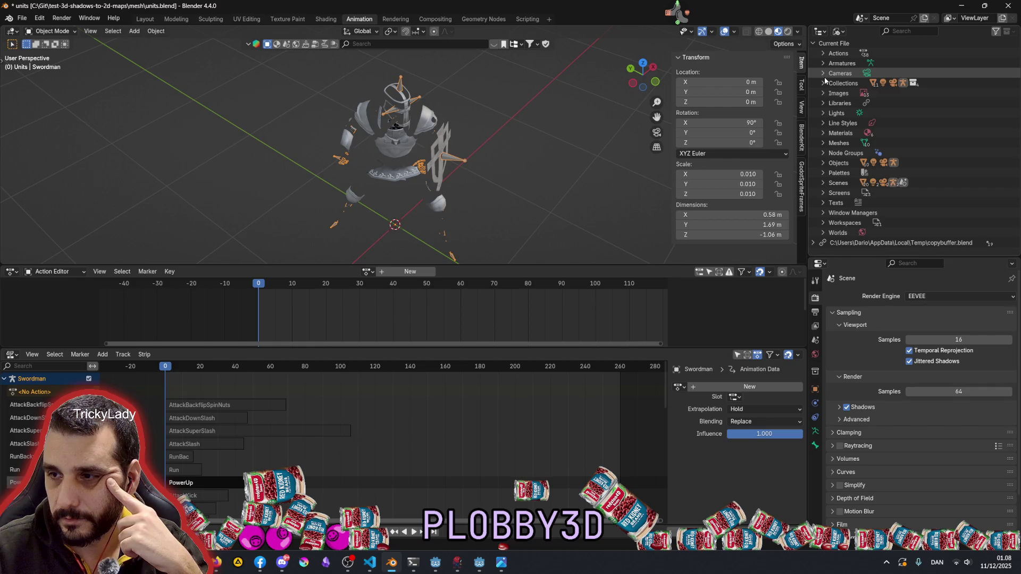
pyautogui.click(814, 244)
pyautogui.scroll(-5, 854, 171)
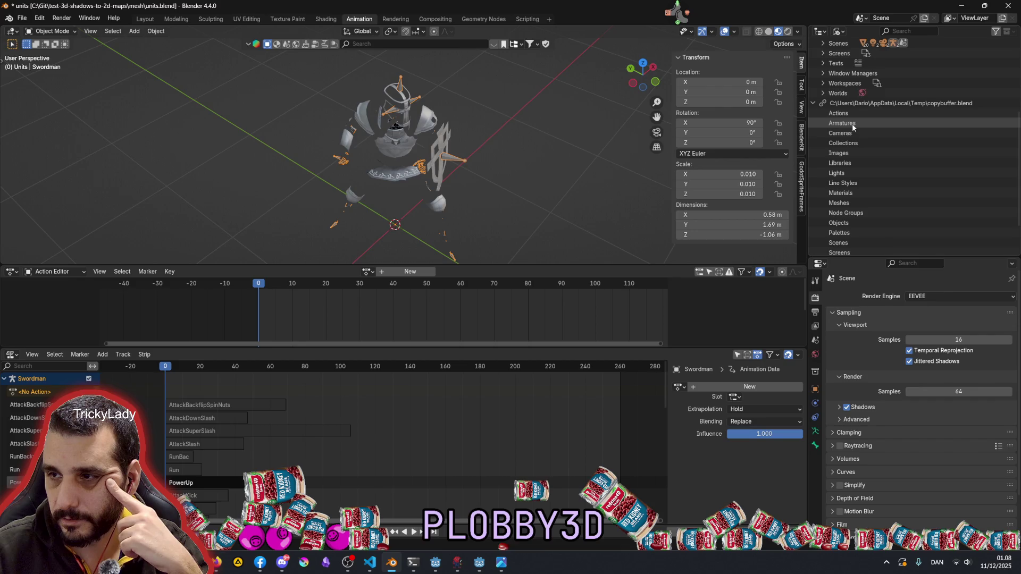
pyautogui.scroll(-2, 853, 194)
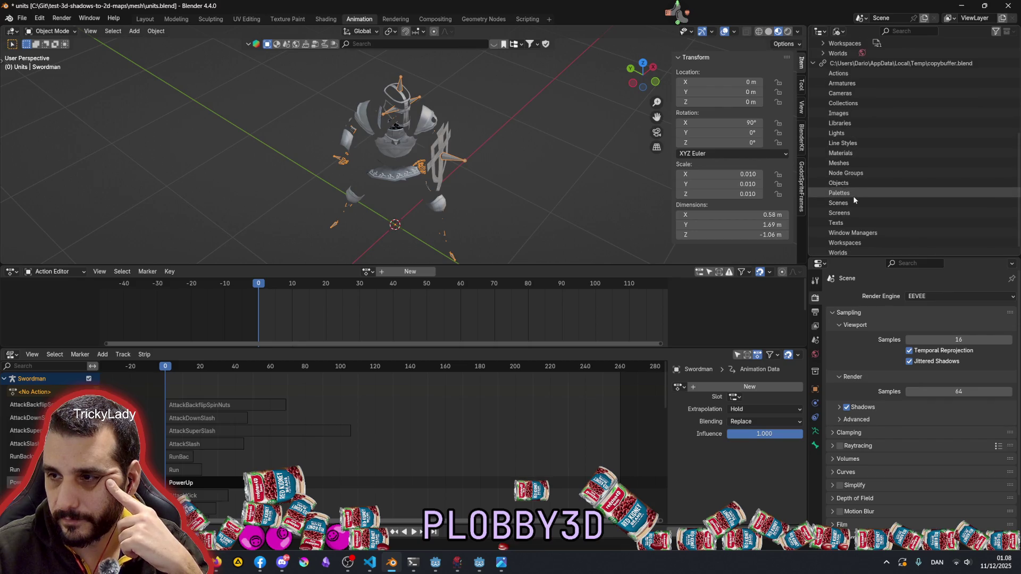
pyautogui.scroll(6, 848, 240)
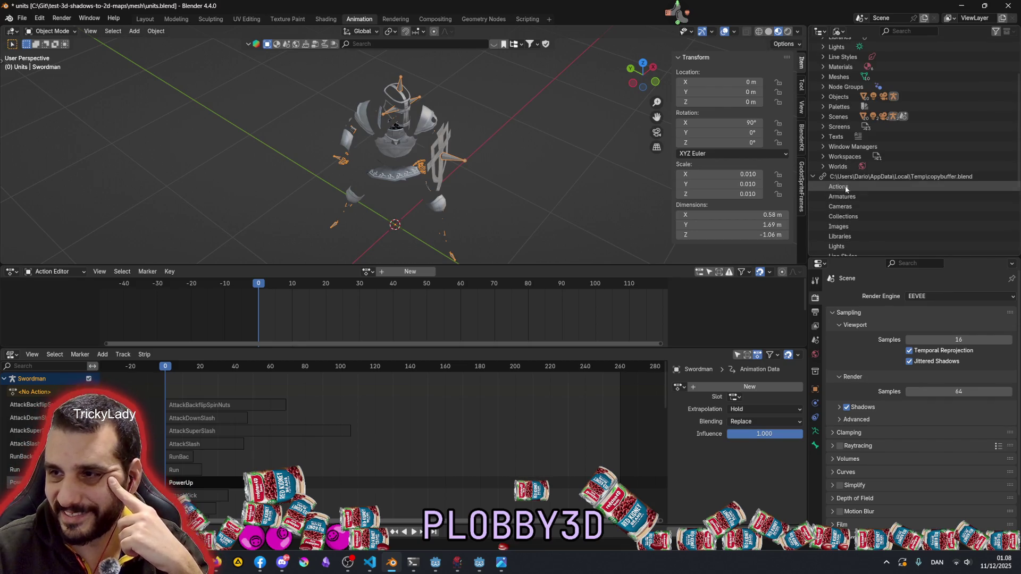
pyautogui.click(813, 178)
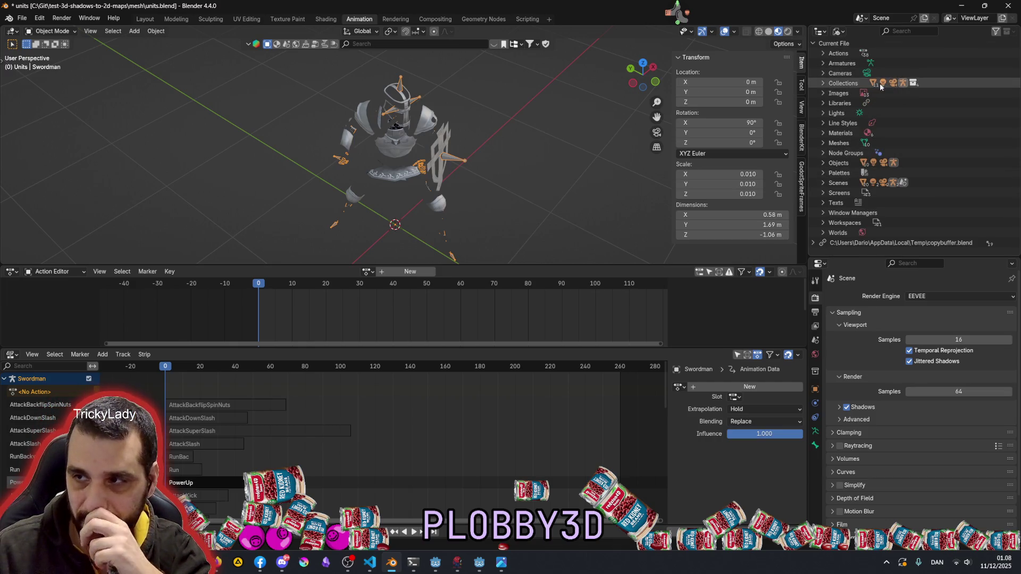
pyautogui.click(880, 104)
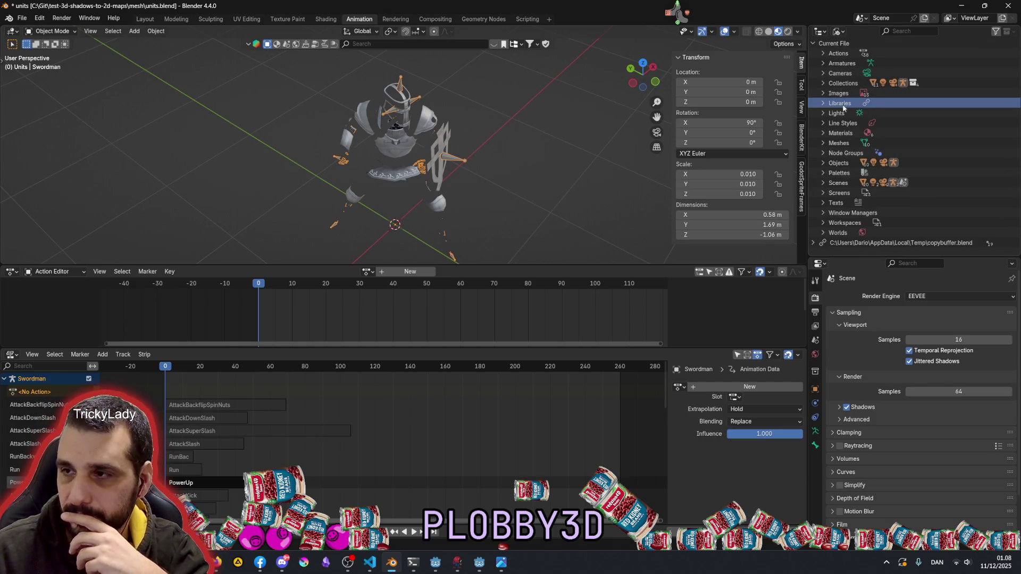
pyautogui.click(824, 105)
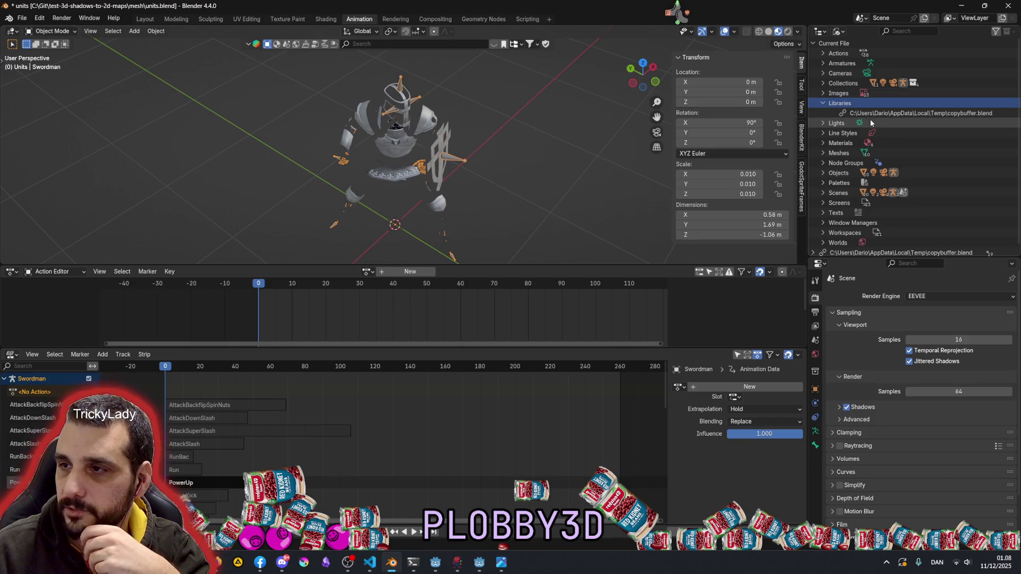
pyautogui.click(823, 104)
pyautogui.click(824, 122)
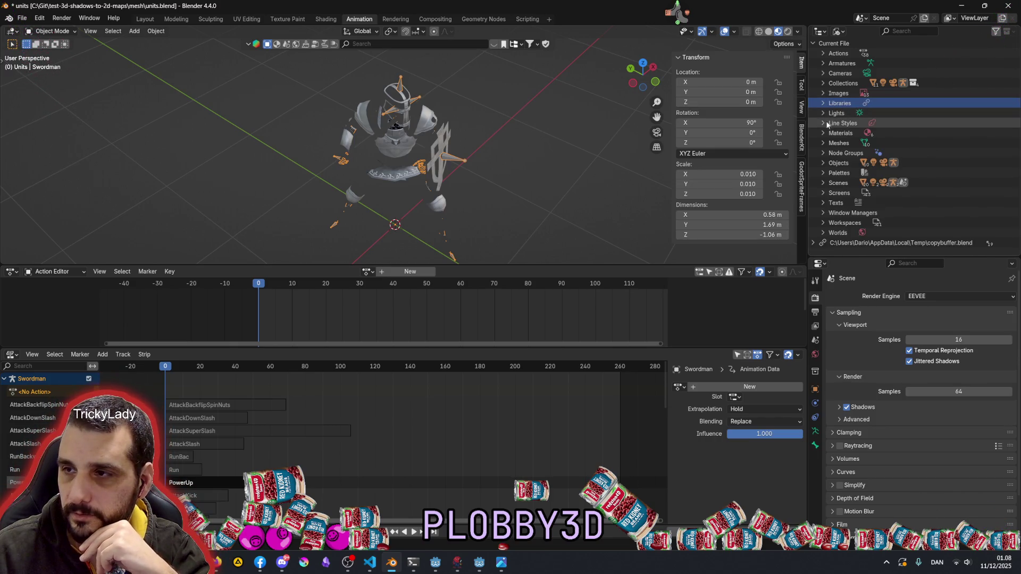
pyautogui.click(823, 123)
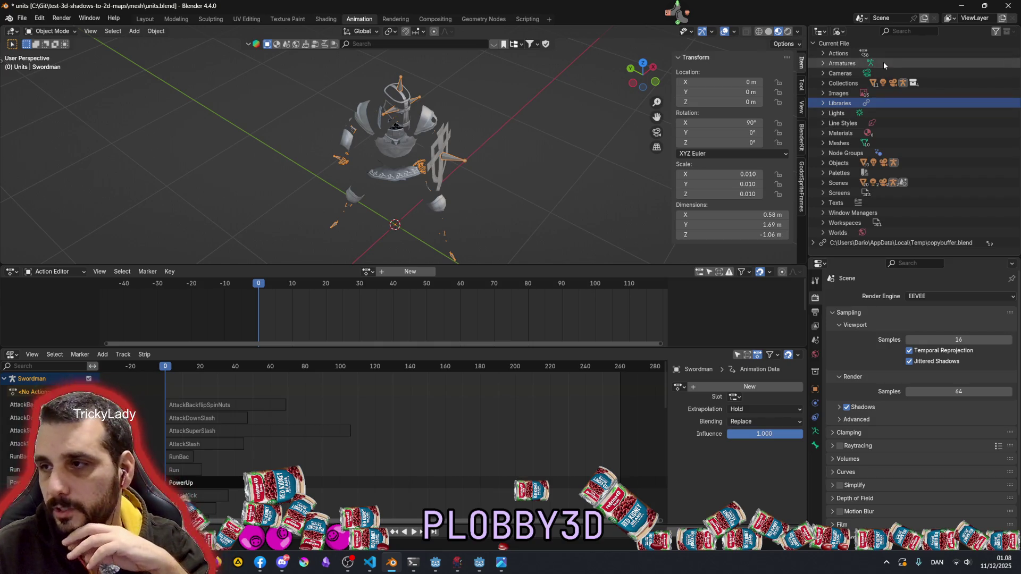
pyautogui.click(824, 54)
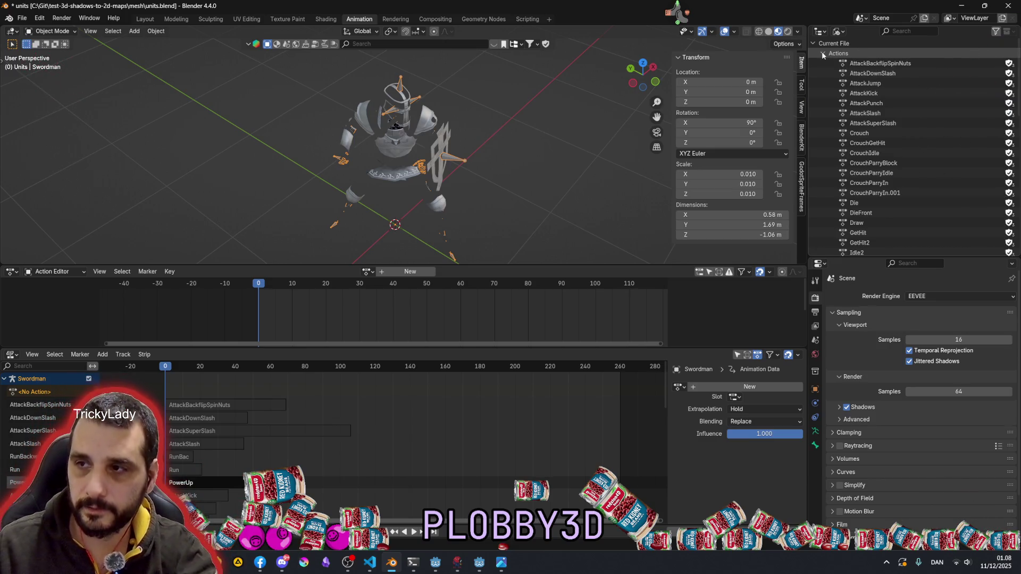
pyautogui.click(862, 63)
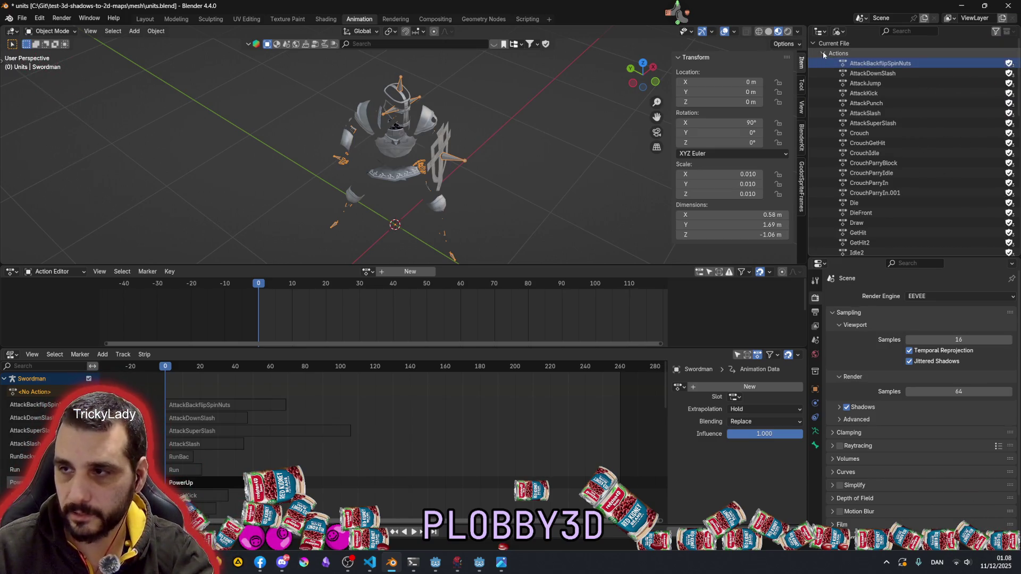
pyautogui.click(824, 54)
pyautogui.click(368, 271)
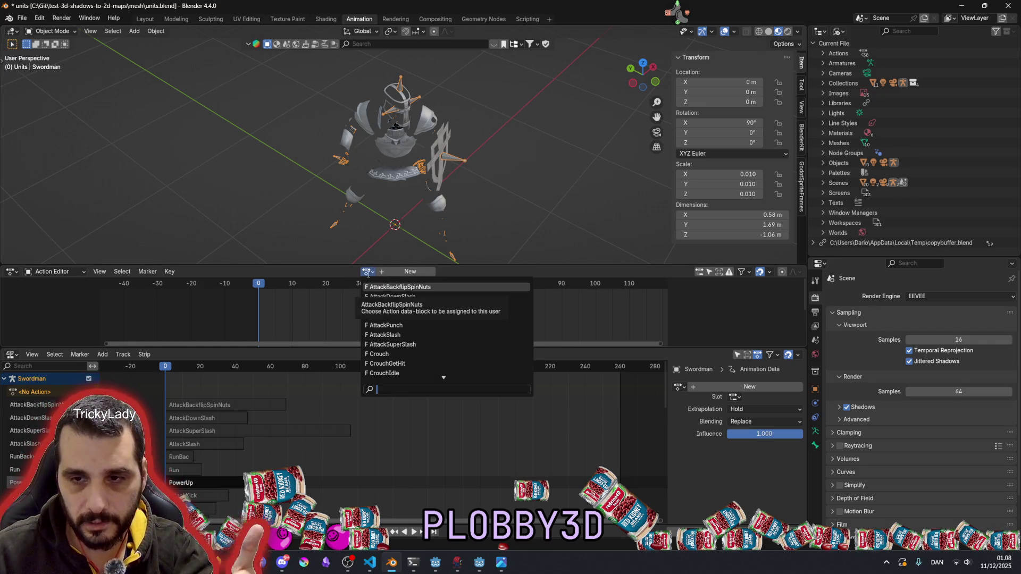
# Pick StandUp from the Action Editor's action list for the Swordman and enlarge the editor
pyautogui.click(358, 275)
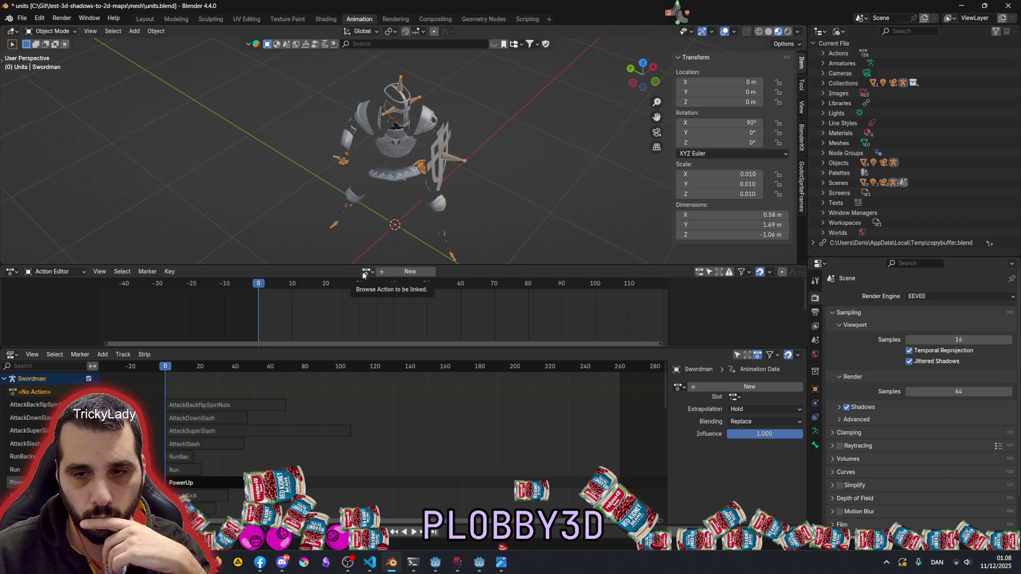
pyautogui.click(364, 272)
pyautogui.scroll(-15, 372, 343)
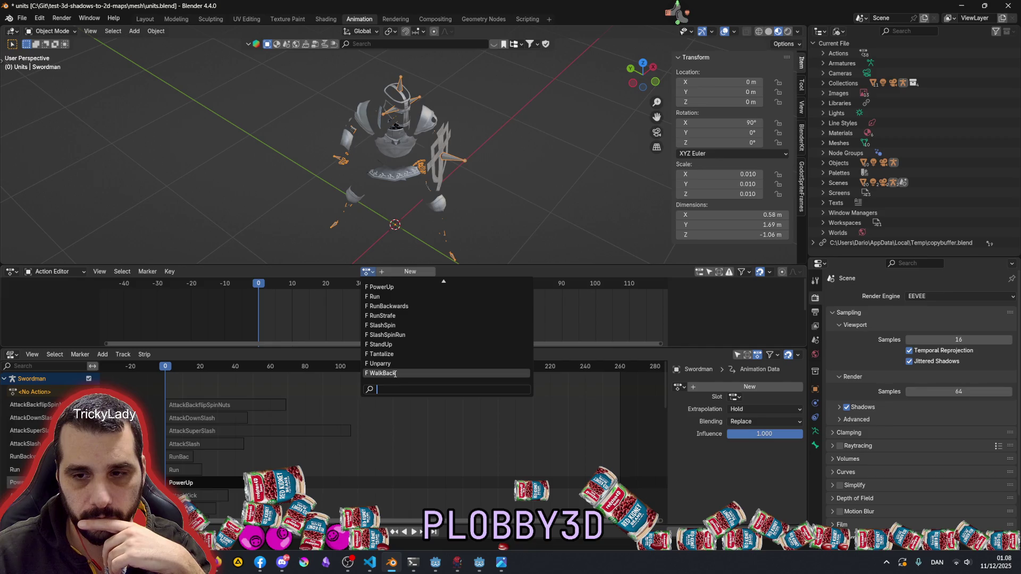
pyautogui.click(382, 345)
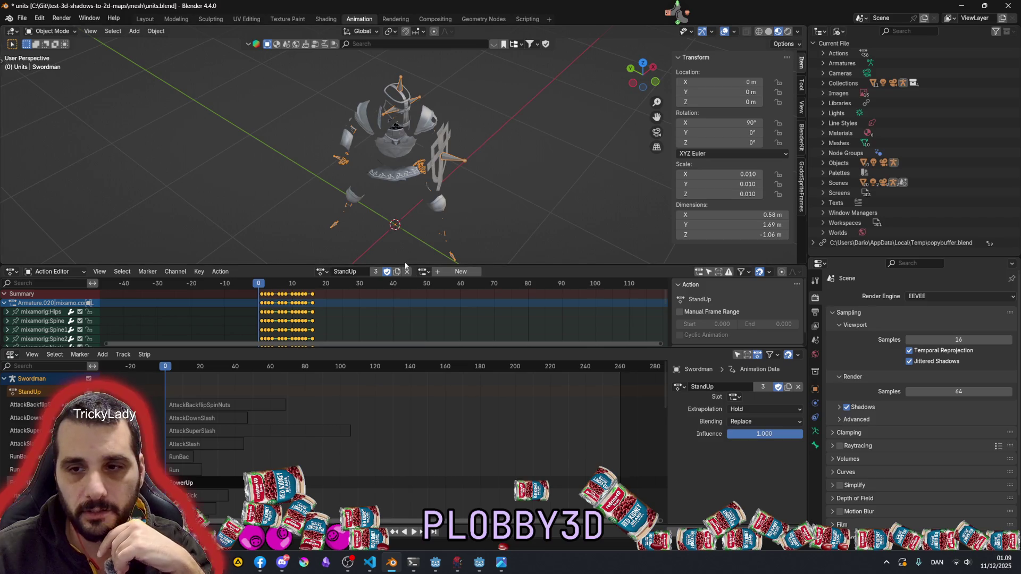
pyautogui.moveTo(287, 264); pyautogui.dragTo(293, 230)
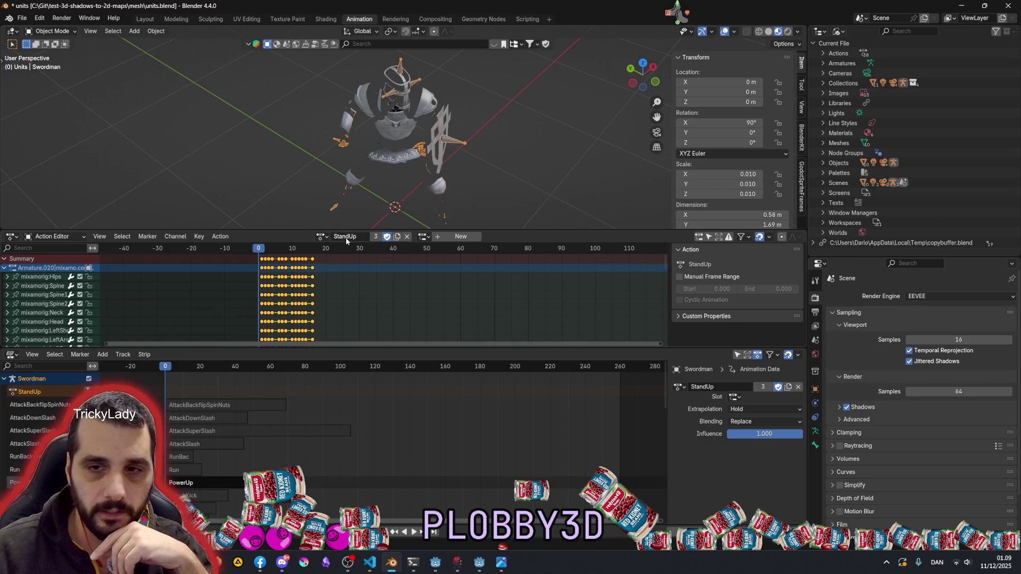
# Scrub through StandUp, reset to frame 0, select AttackBackflipSpinNuts and enlarge the editor downward
pyautogui.moveTo(166, 366)
pyautogui.mouseDown()
pyautogui.moveTo(218, 366)
pyautogui.moveTo(133, 373)
pyautogui.moveTo(247, 373)
pyautogui.moveTo(170, 372)
pyautogui.moveTo(228, 372)
pyautogui.moveTo(175, 372)
pyautogui.moveTo(193, 376)
pyautogui.mouseUp()
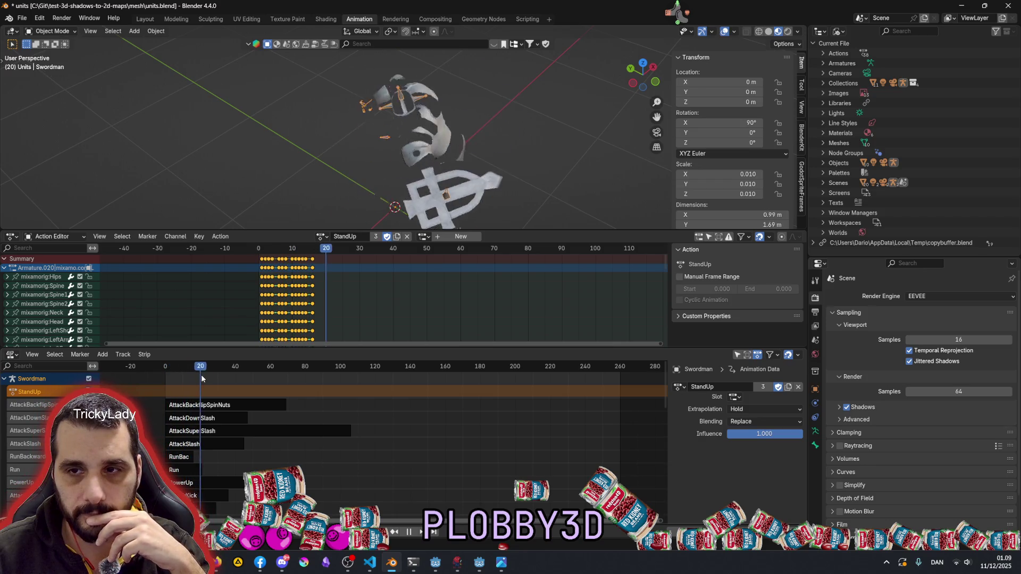
pyautogui.press('Escape')
pyautogui.press('Home')
pyautogui.scroll(1, 384, 447)
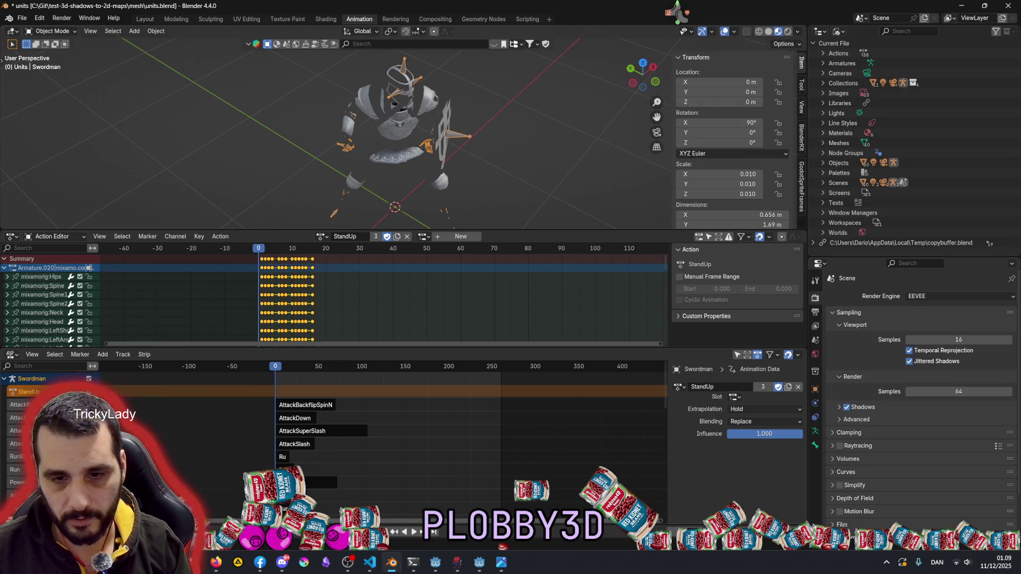
pyautogui.click(21, 405)
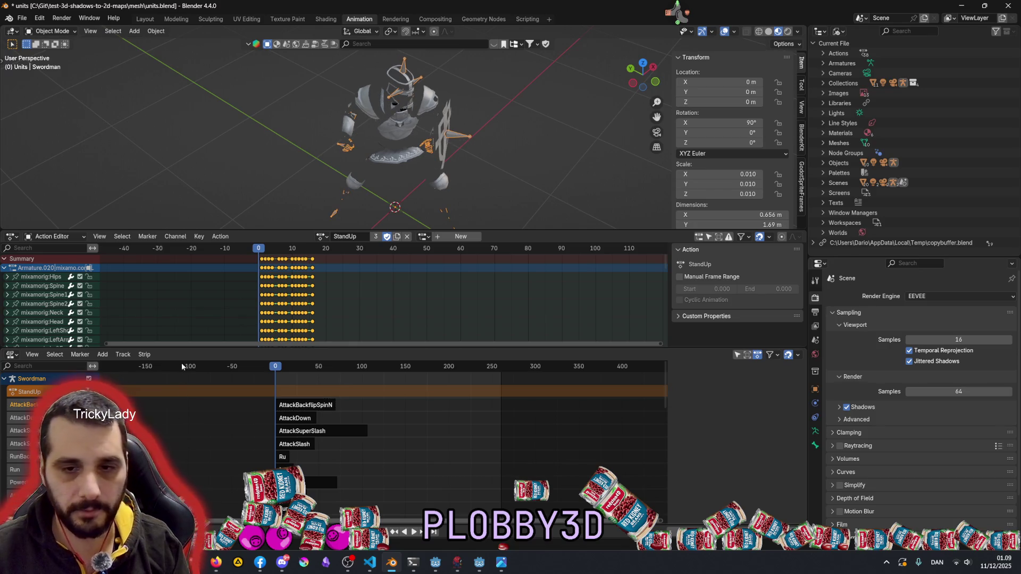
pyautogui.moveTo(188, 349); pyautogui.dragTo(188, 408)
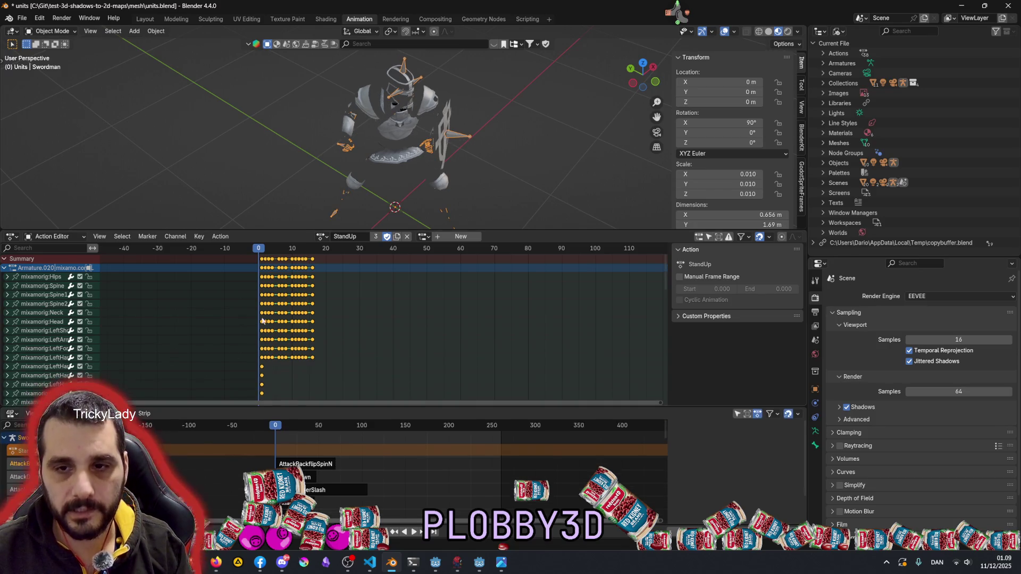
# Assign the Armature.020|mixamo.com|Layer0 slot to the StandUp action in the Action Editor
pyautogui.click(279, 249)
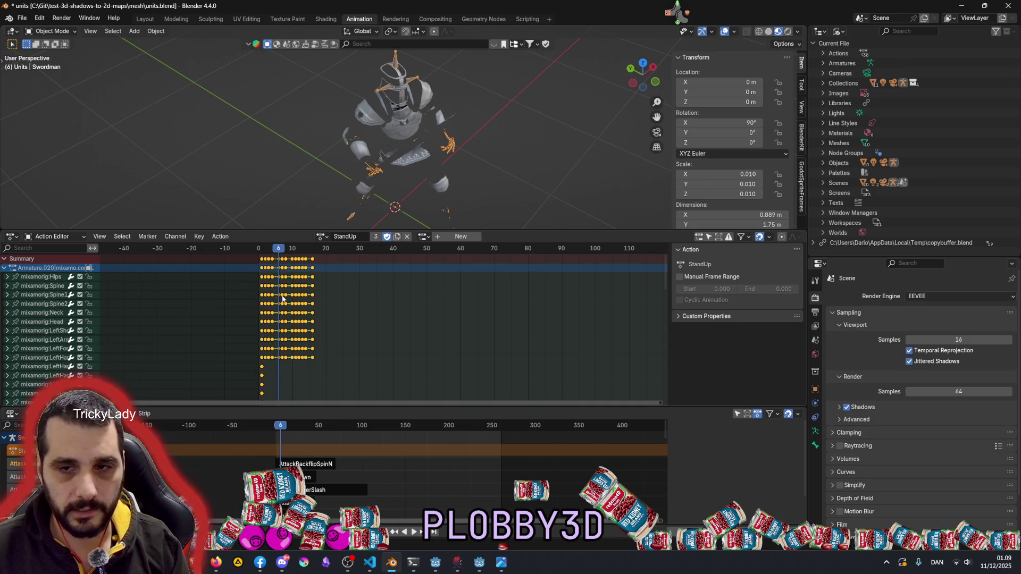
pyautogui.click(453, 236)
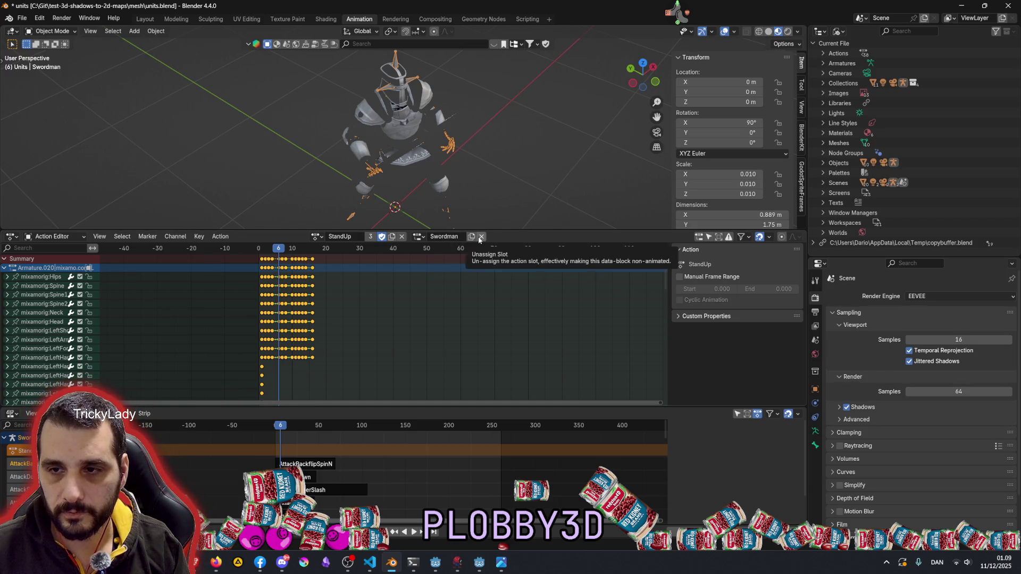
pyautogui.click(481, 236)
pyautogui.click(423, 237)
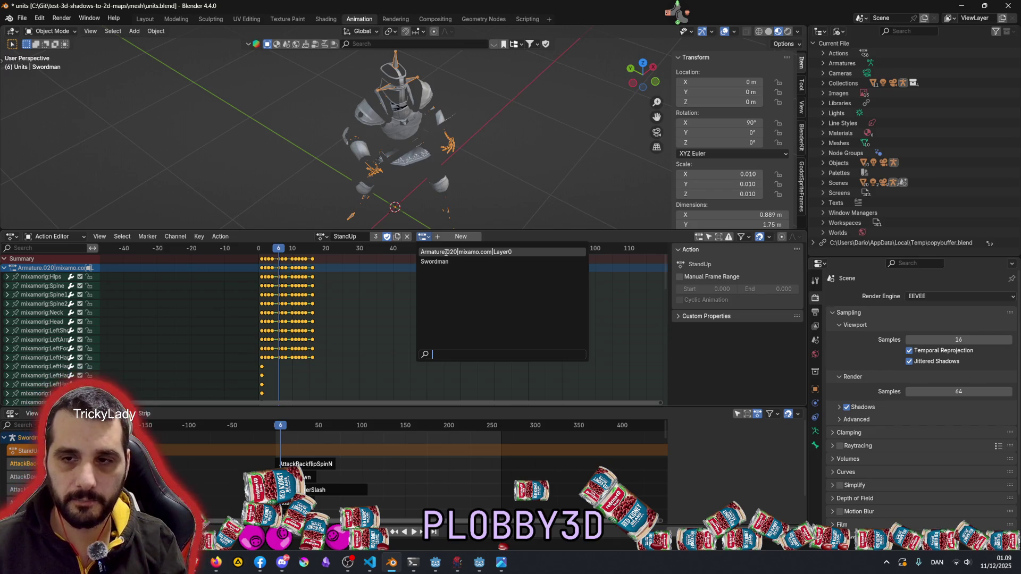
pyautogui.click(446, 252)
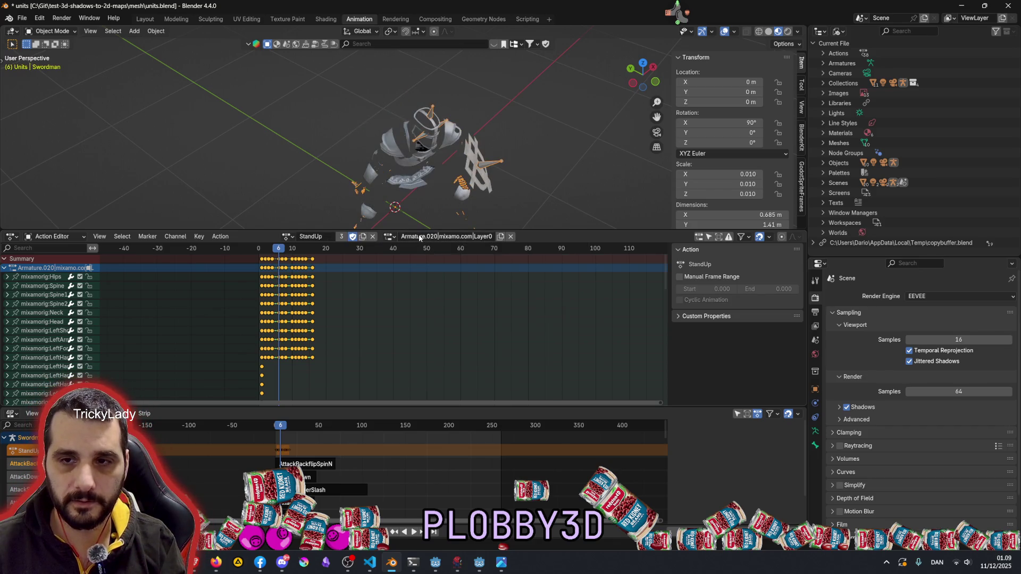
# Play back StandUp, keep it as the action, and inspect the Armature.020 slot's properties
pyautogui.press('space')
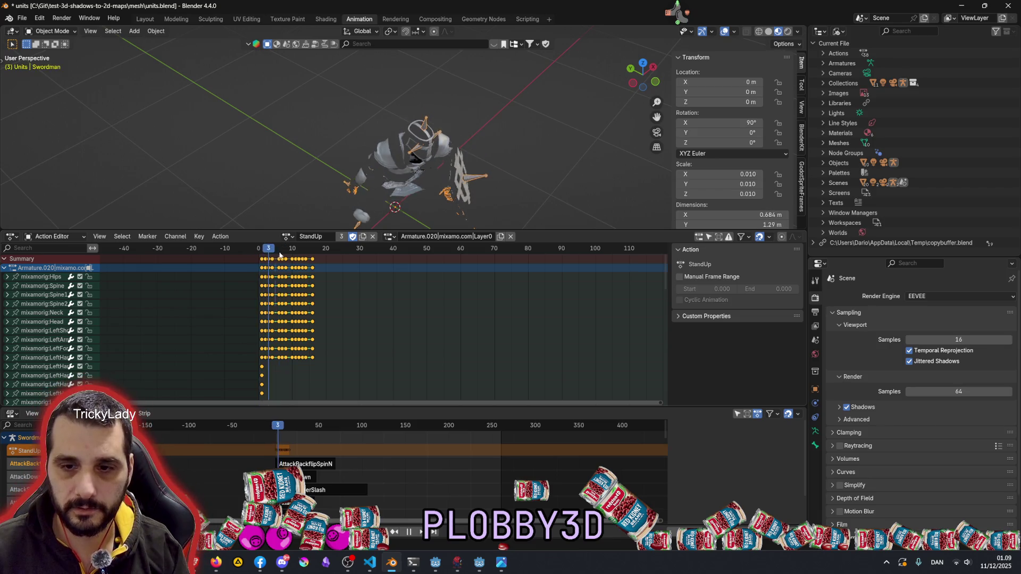
pyautogui.press('Escape')
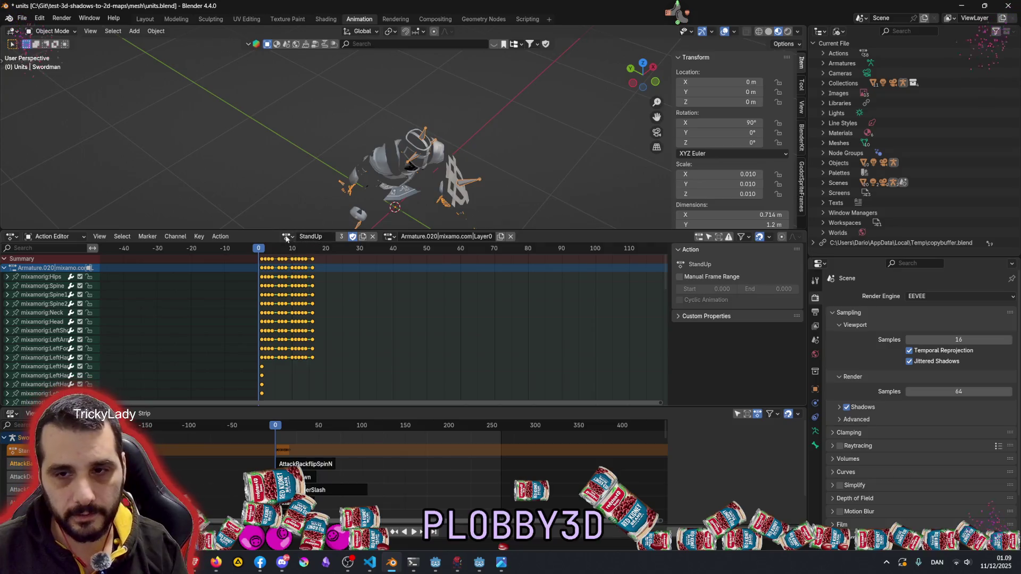
pyautogui.click(288, 237)
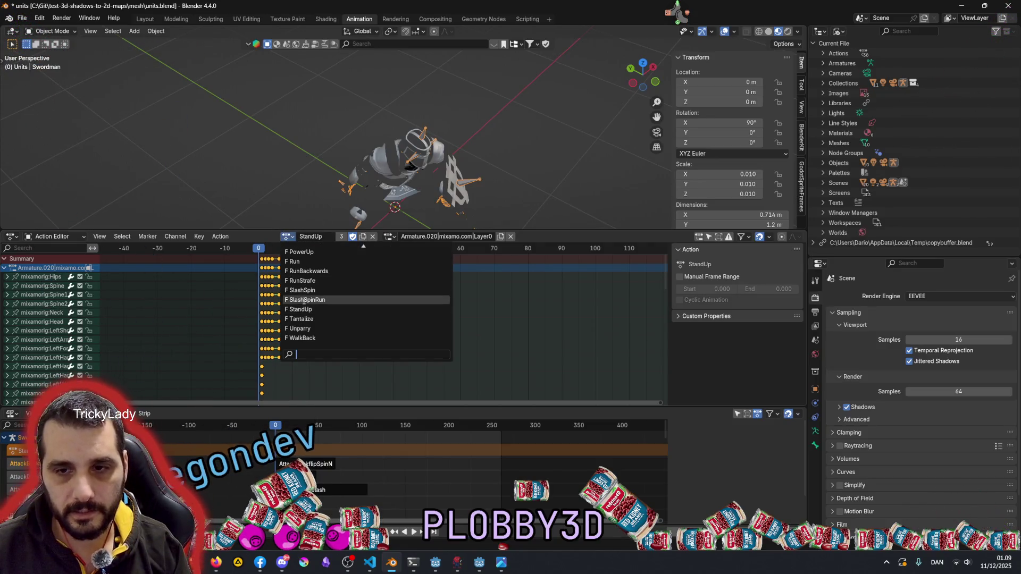
pyautogui.click(290, 234)
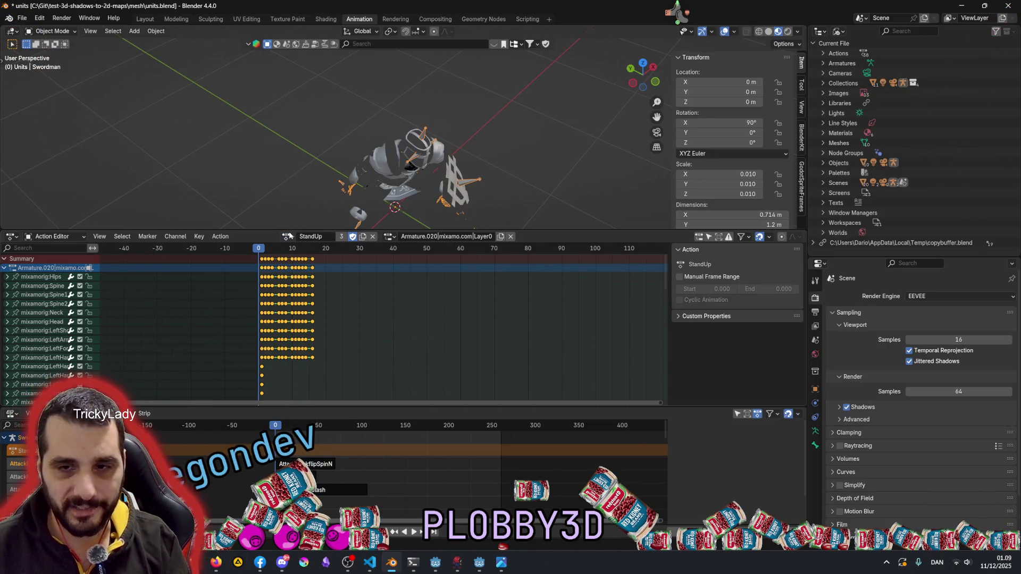
pyautogui.click(389, 237)
pyautogui.click(388, 239)
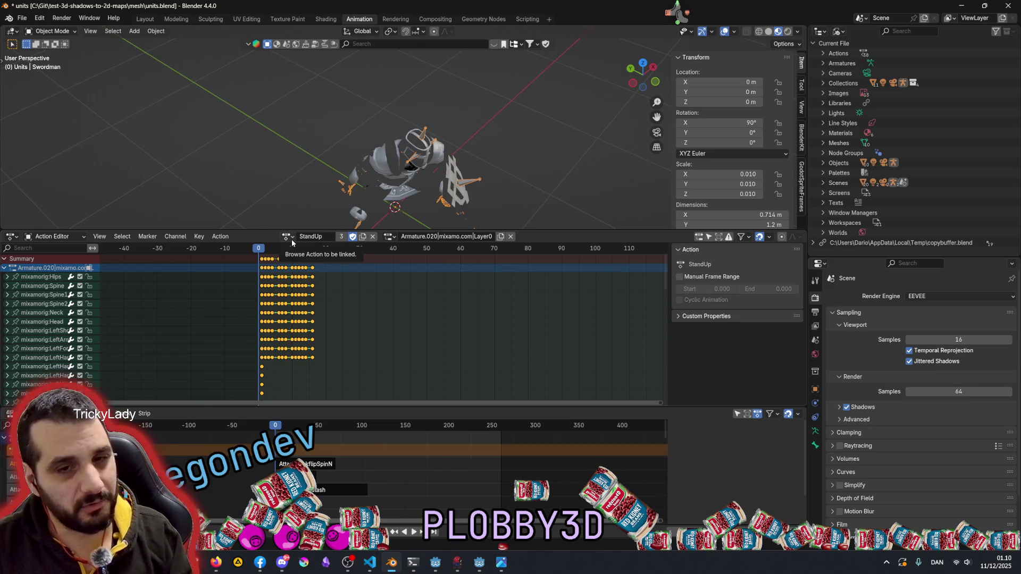
pyautogui.click(49, 267)
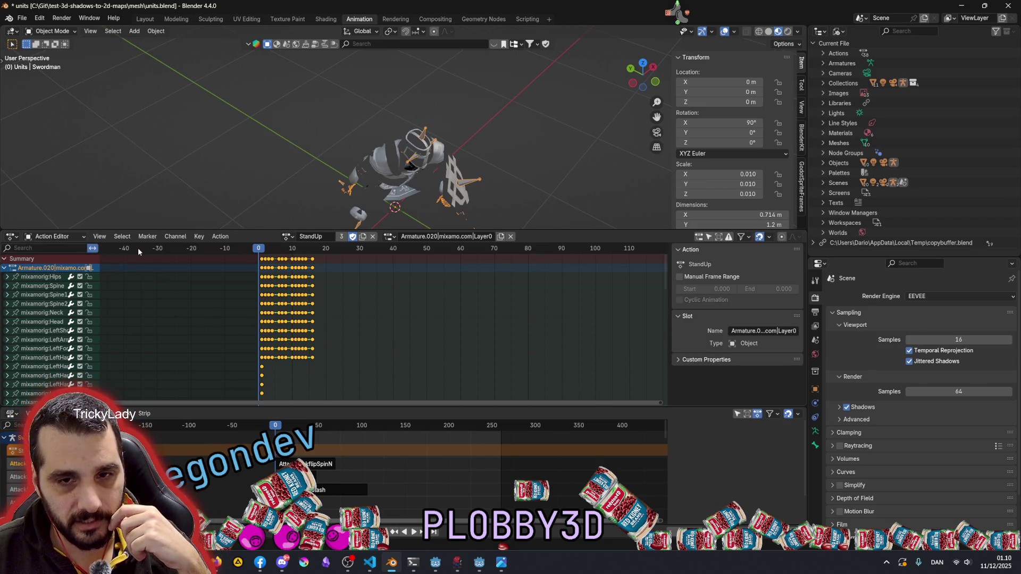
# Widen the Action Editor channel list and keep StandUp with the Armature.020 slot assigned
pyautogui.moveTo(100, 256); pyautogui.dragTo(158, 256)
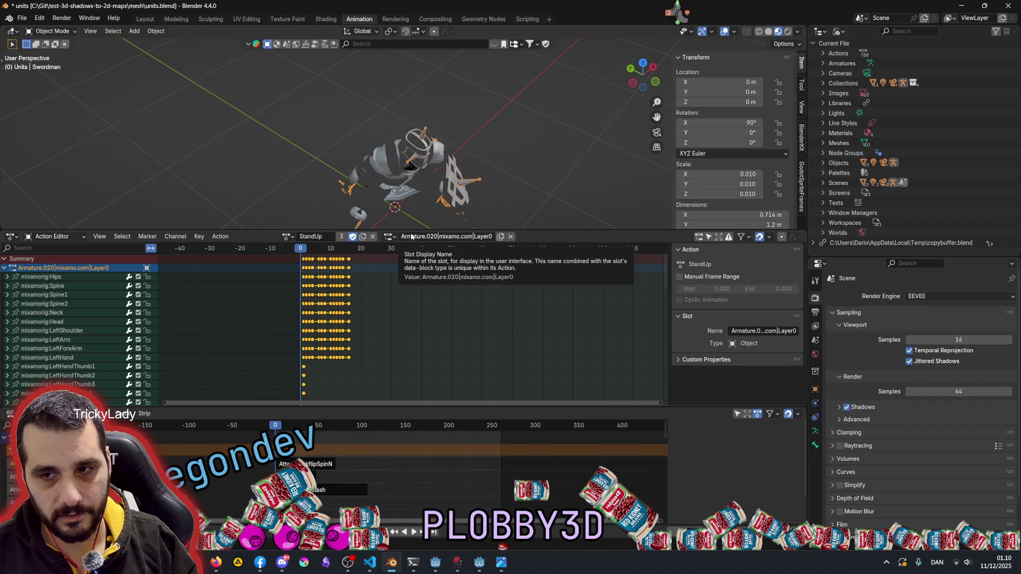
pyautogui.click(390, 236)
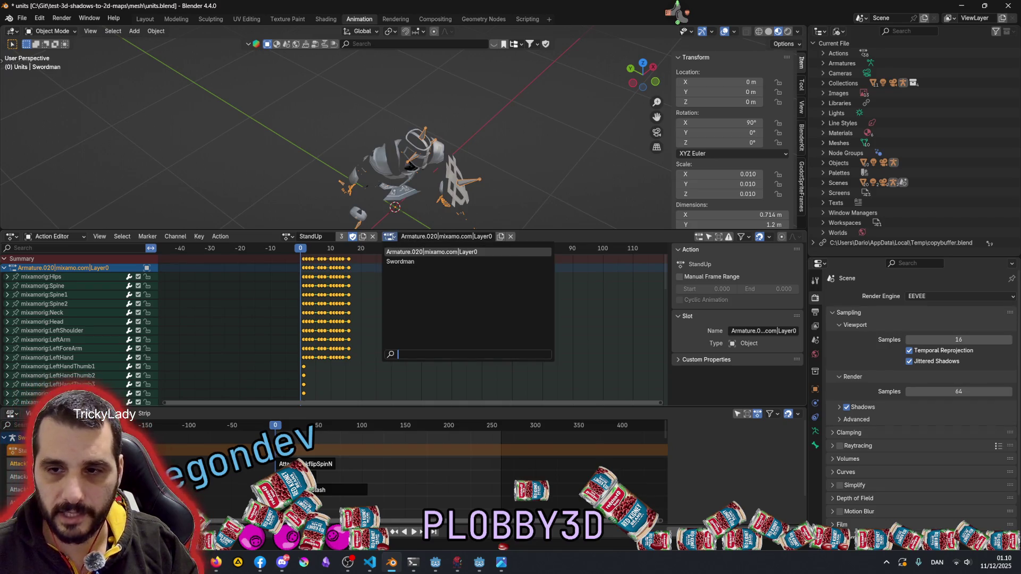
pyautogui.click(418, 251)
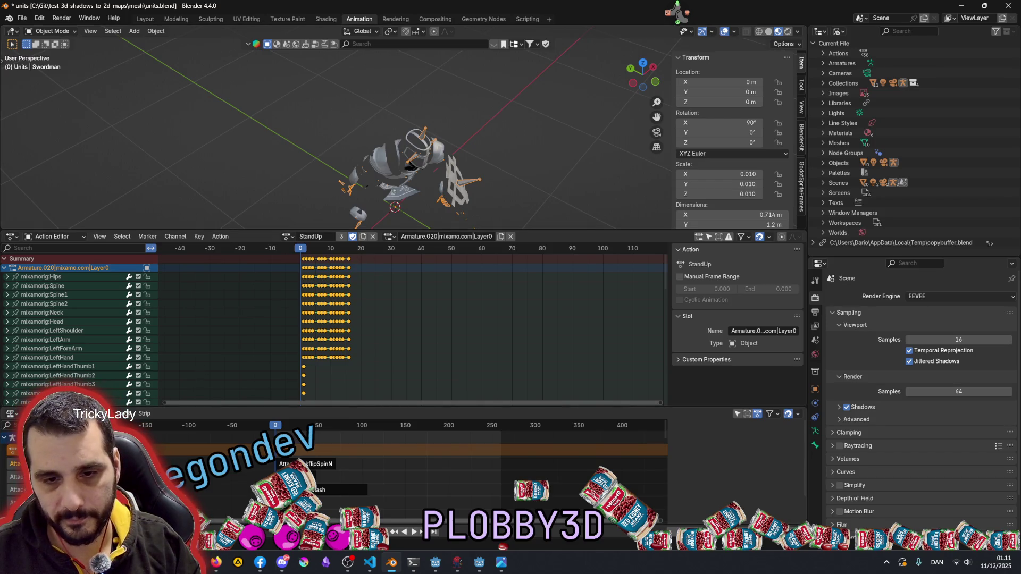
pyautogui.click(288, 237)
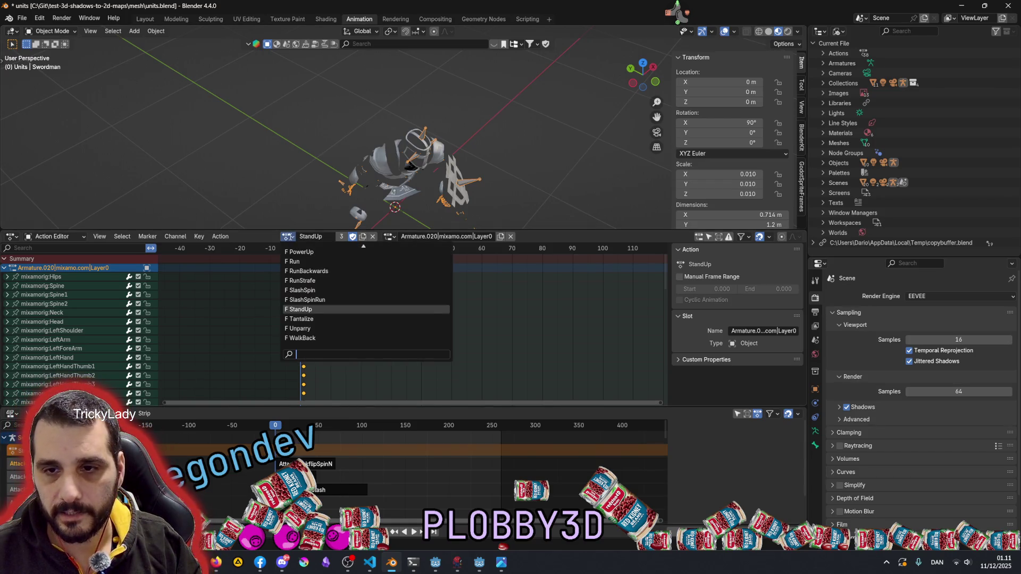
pyautogui.scroll(2, 367, 298)
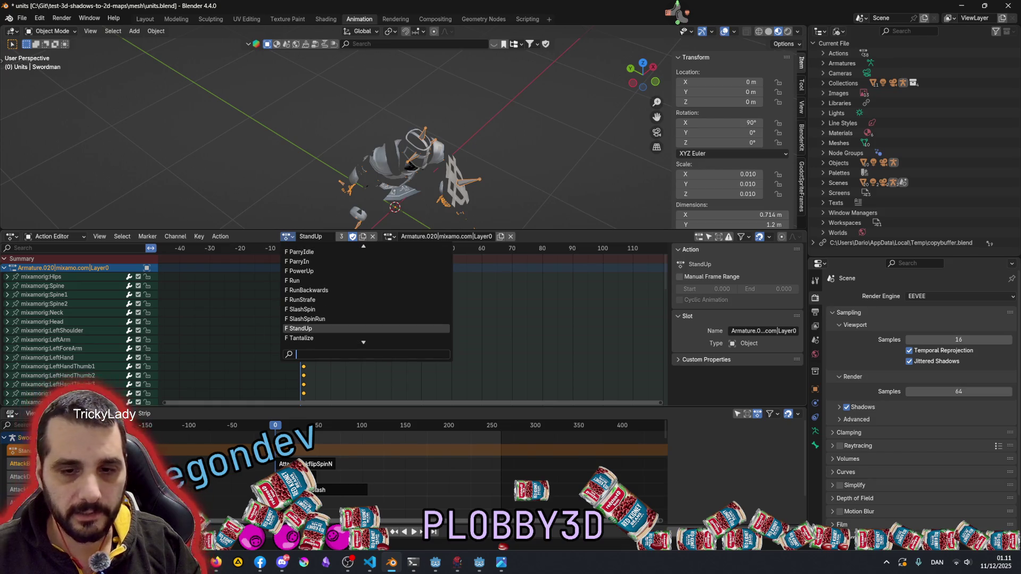
pyautogui.press('Escape')
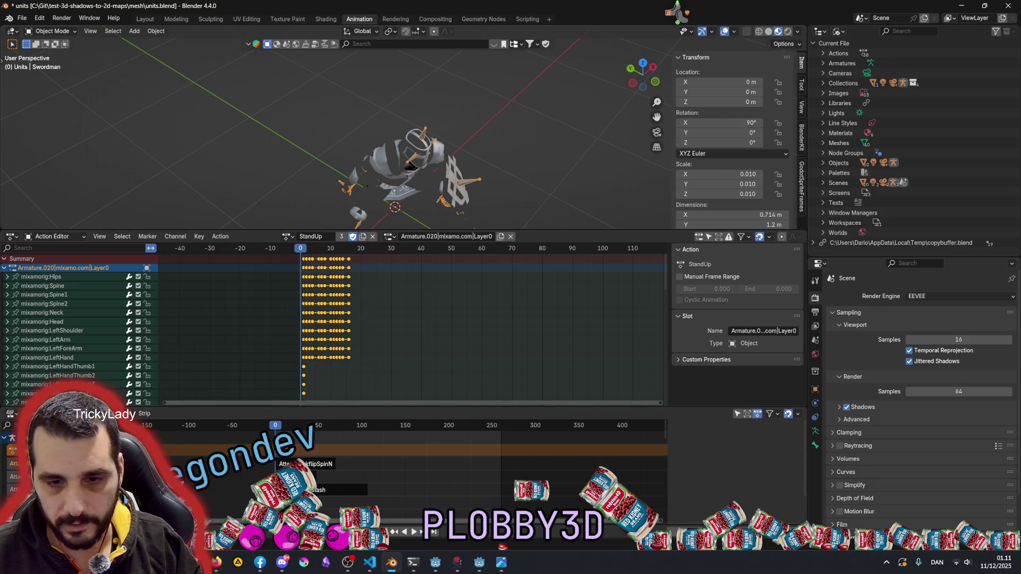
# Enlarge the NLA strip area and show its animation data sidebar, leaving all tracks intact
pyautogui.hotkey('alt', 'Tab')
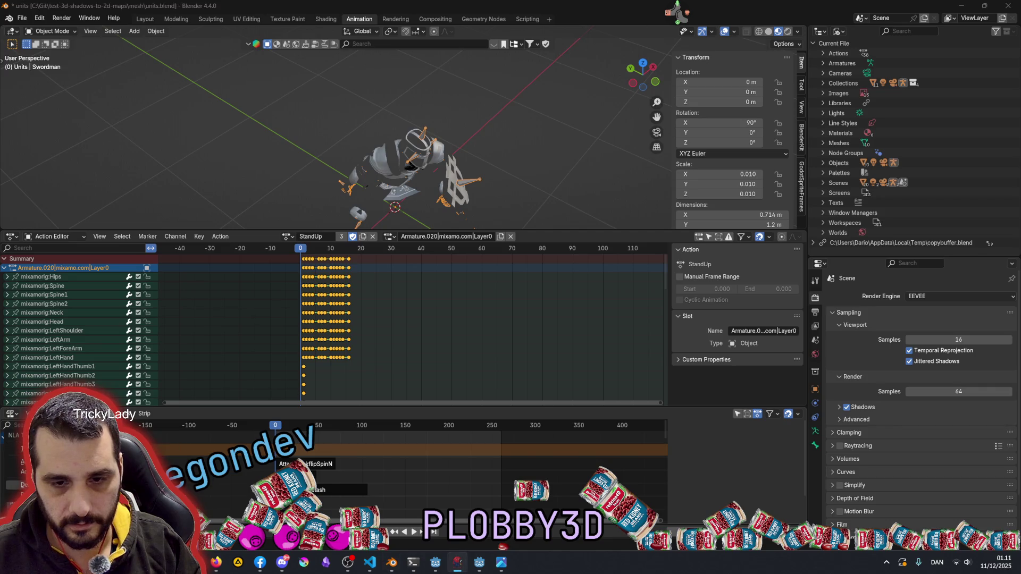
pyautogui.hotkey('alt', 'Tab')
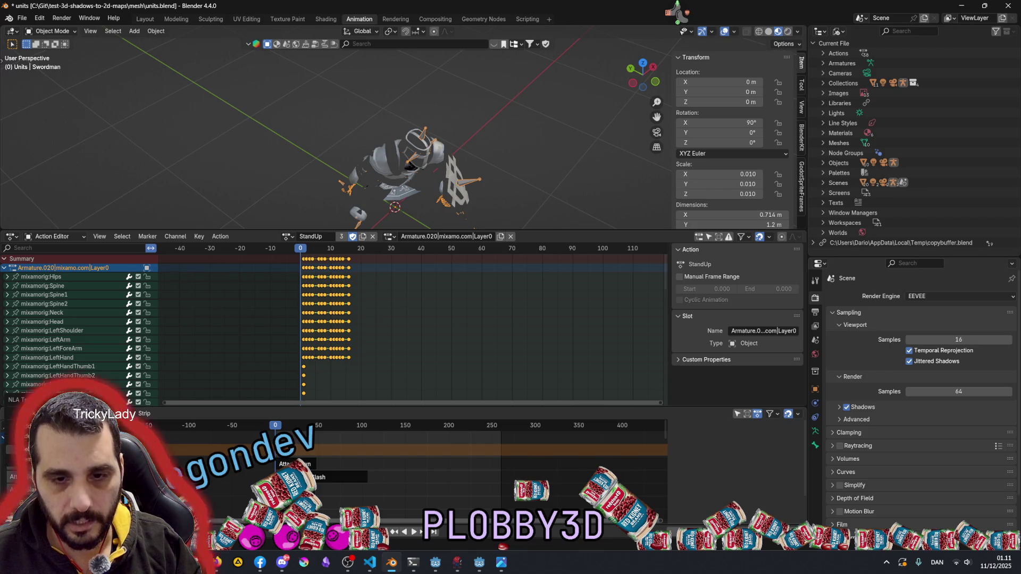
pyautogui.hotkey('alt', 'Tab')
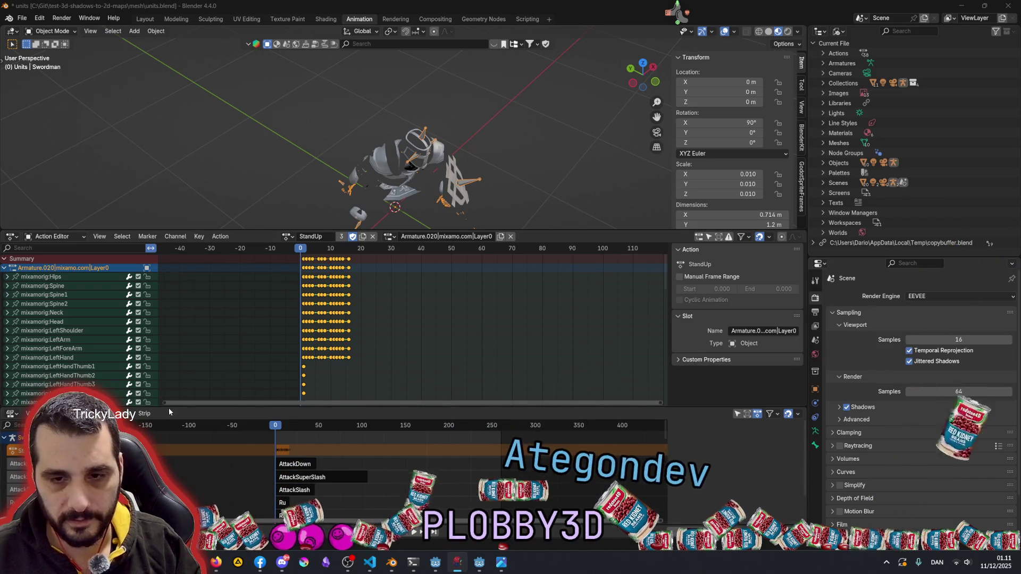
pyautogui.hotkey('alt', 'Tab')
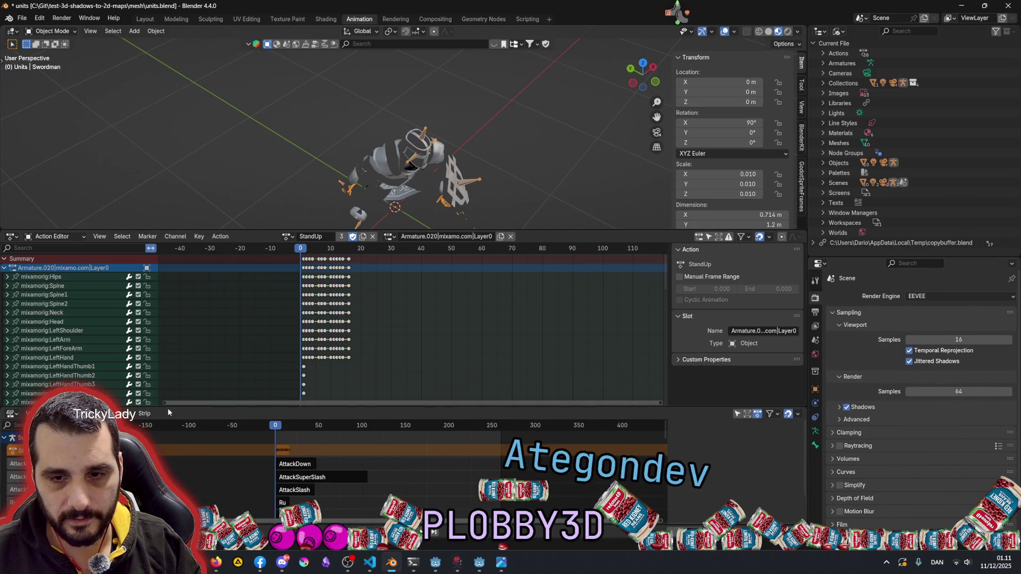
pyautogui.moveTo(168, 408); pyautogui.dragTo(165, 323)
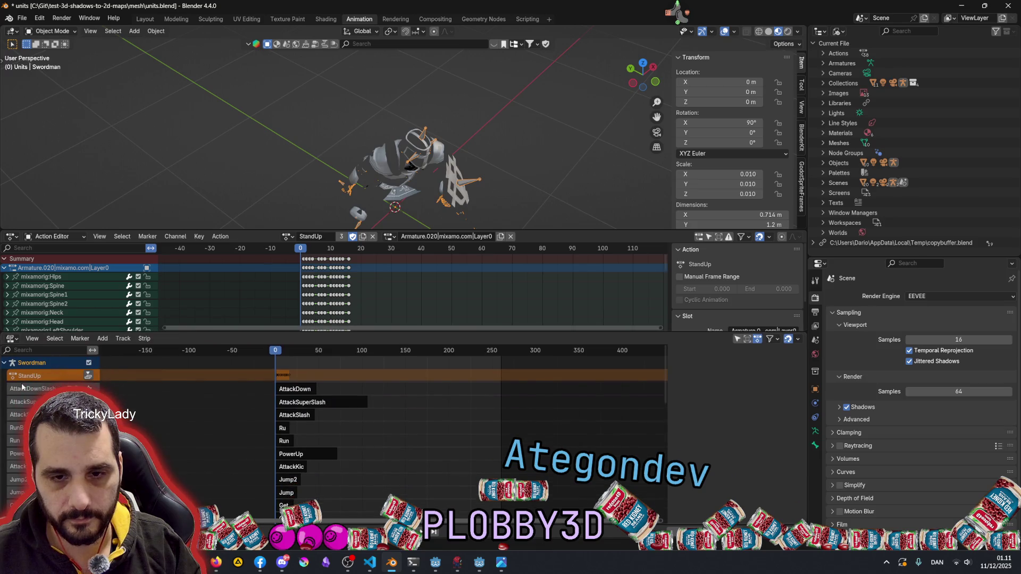
pyautogui.press('n')
pyautogui.rightClick(36, 377)
pyautogui.press('Escape')
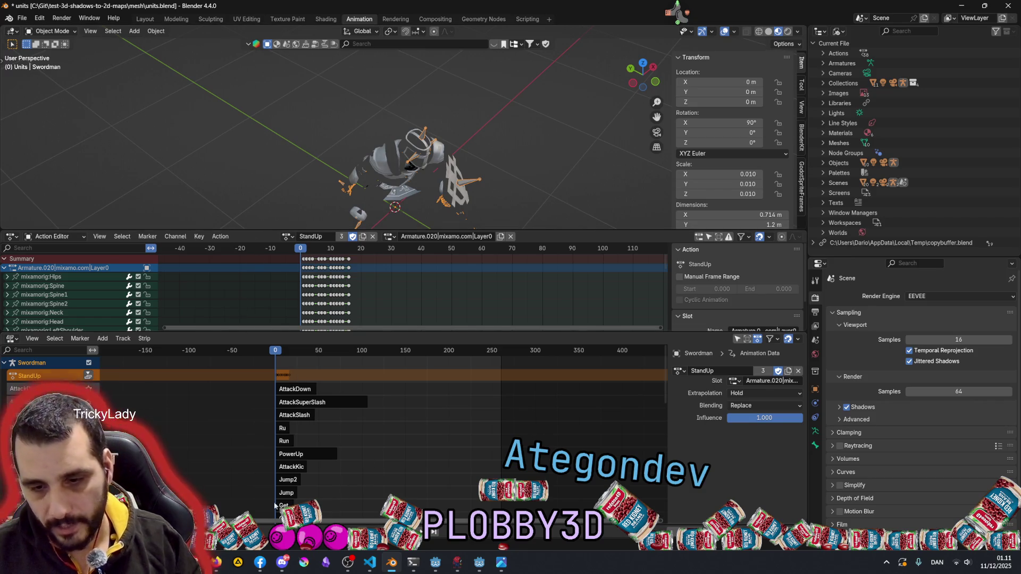
pyautogui.moveTo(216, 563)
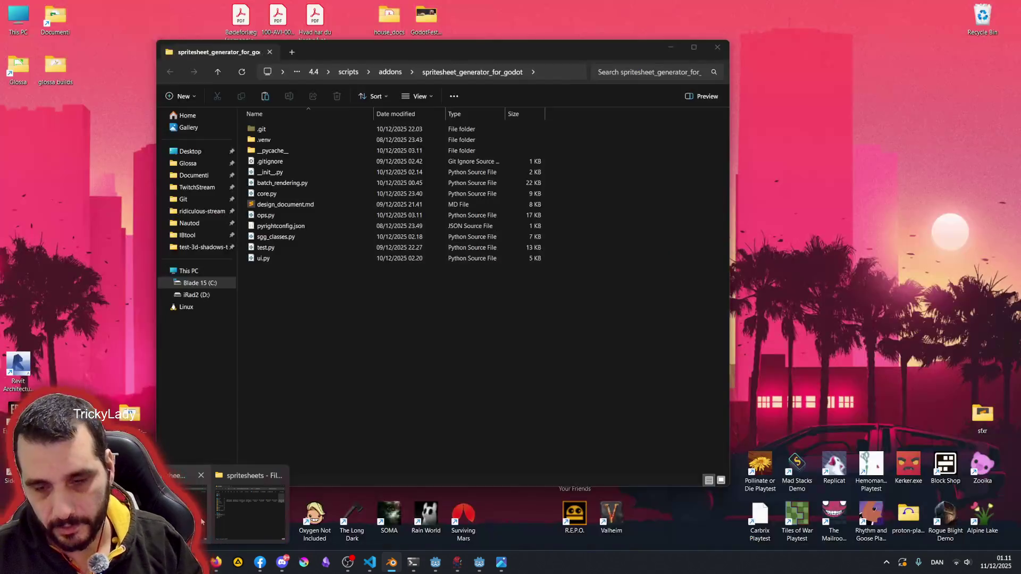
# Select Swordman_AttackSlash_sheet.png among the Swordman sheets and open it in the image viewer
pyautogui.click(237, 517)
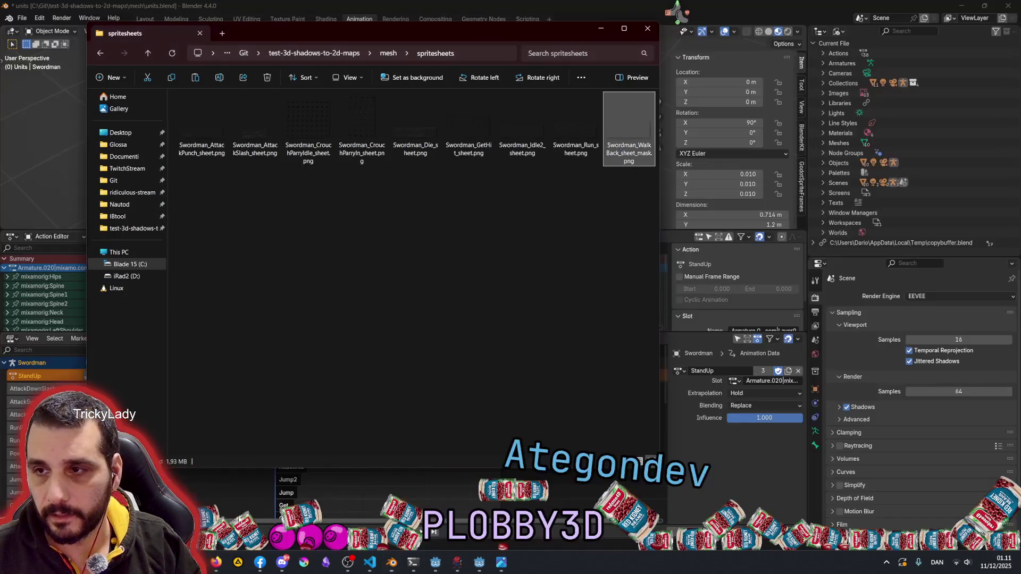
pyautogui.click(642, 134)
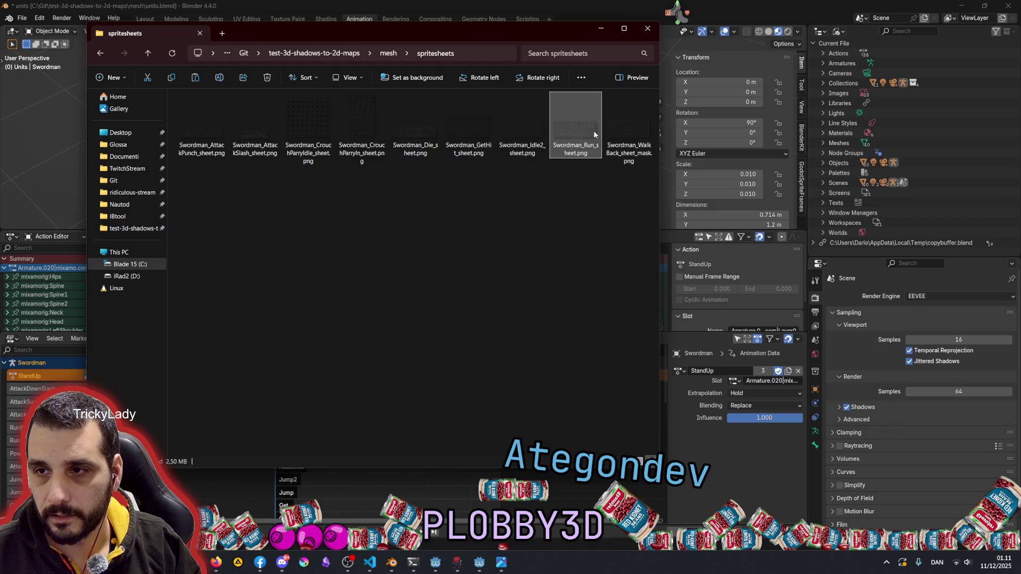
pyautogui.click(522, 132)
pyautogui.click(404, 248)
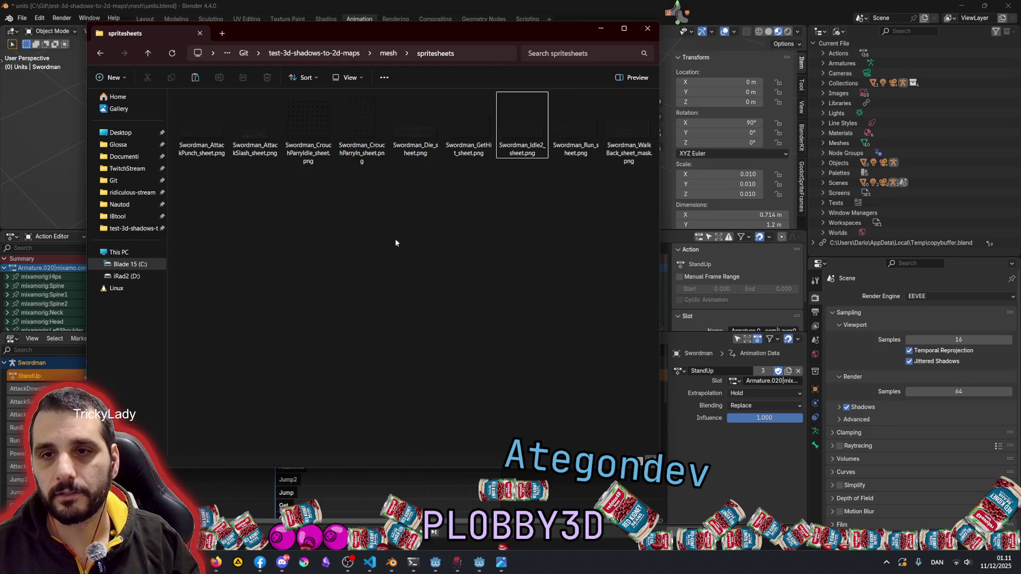
pyautogui.click(418, 133)
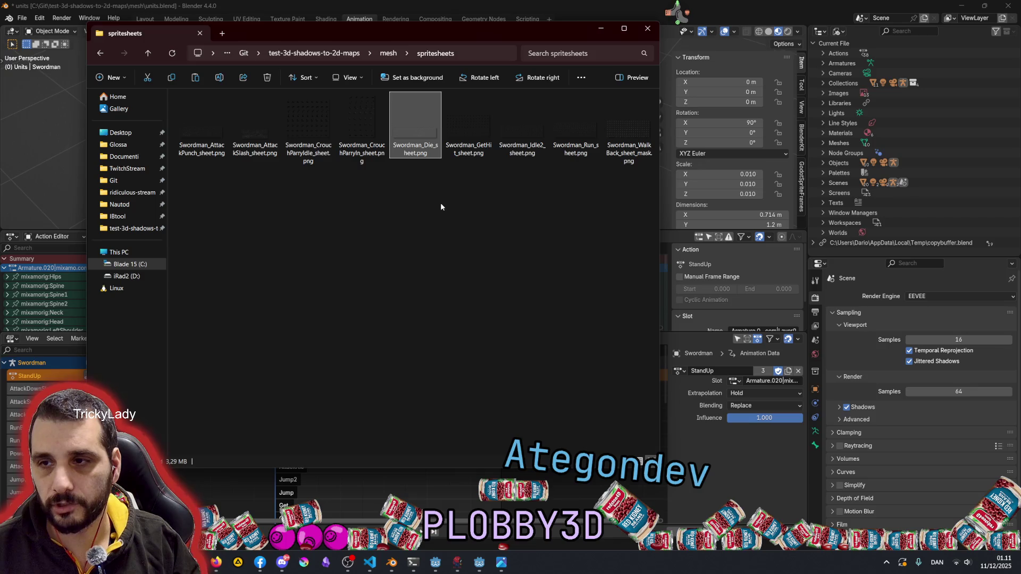
pyautogui.click(258, 133)
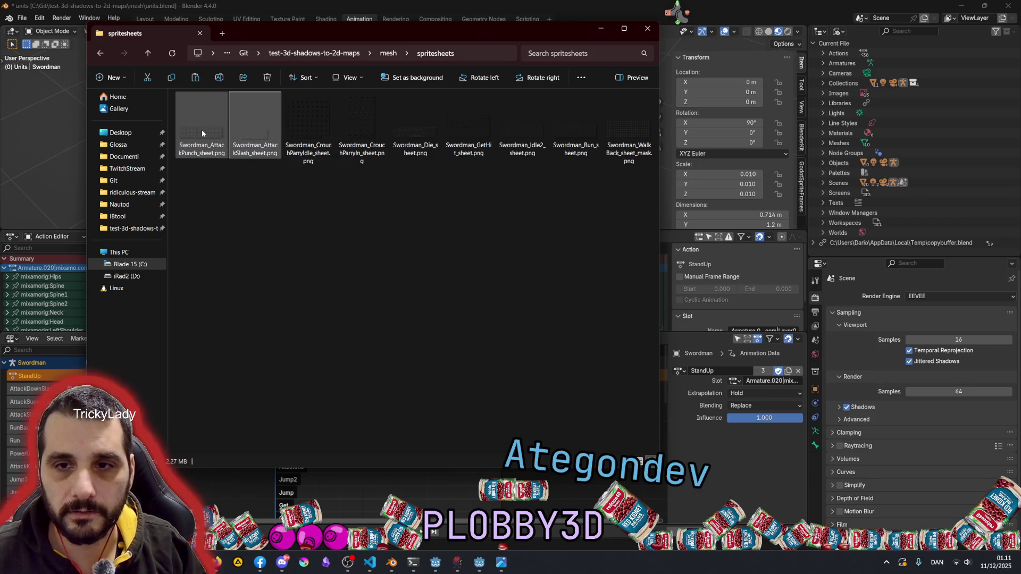
pyautogui.press('Return')
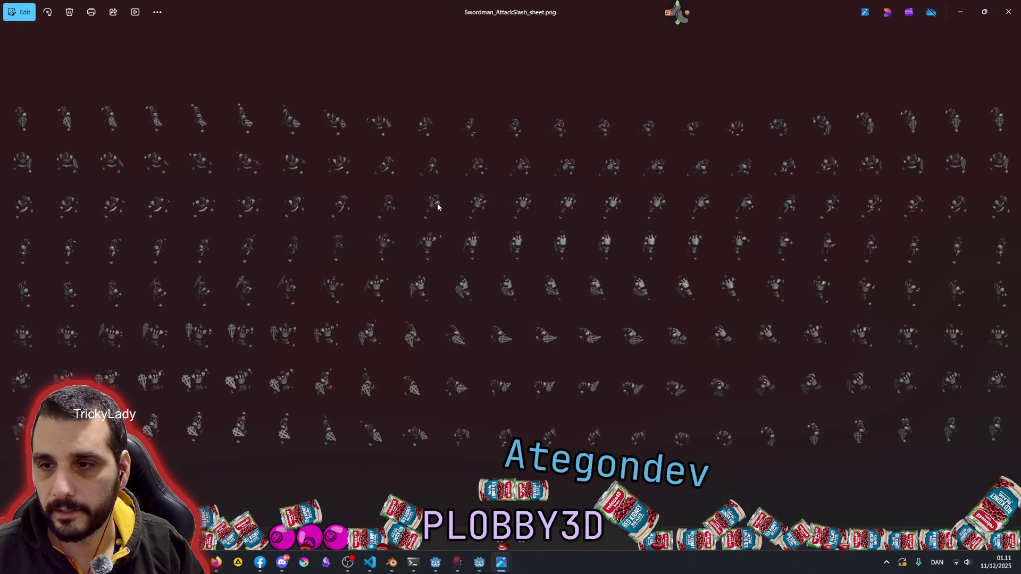
# Zoom in and out over the AttackSlash sheet's frames, then close the Photos viewer
pyautogui.scroll(5, 245, 206)
pyautogui.scroll(-5, 244, 206)
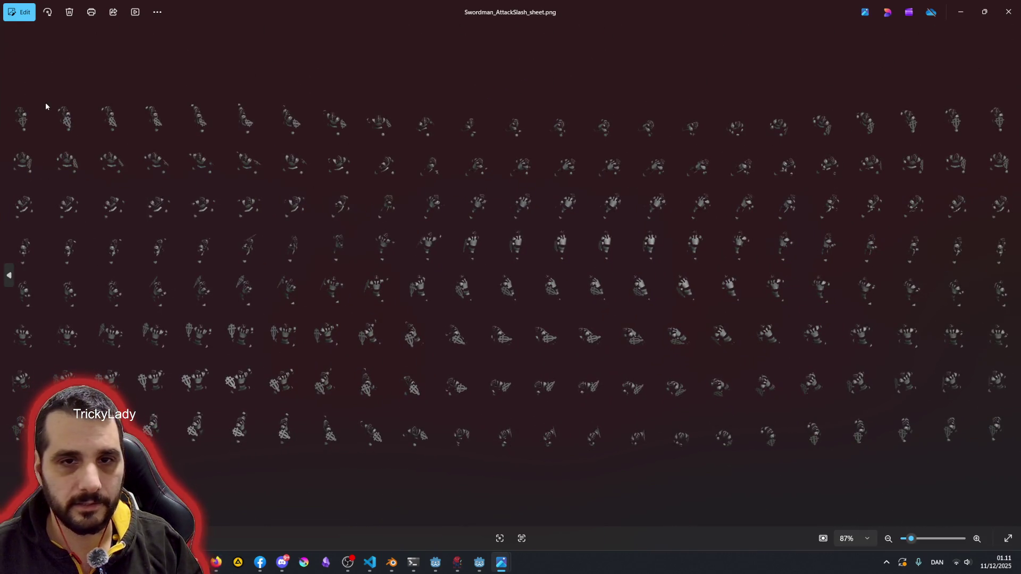
pyautogui.scroll(1, 80, 146)
pyautogui.scroll(2, 81, 148)
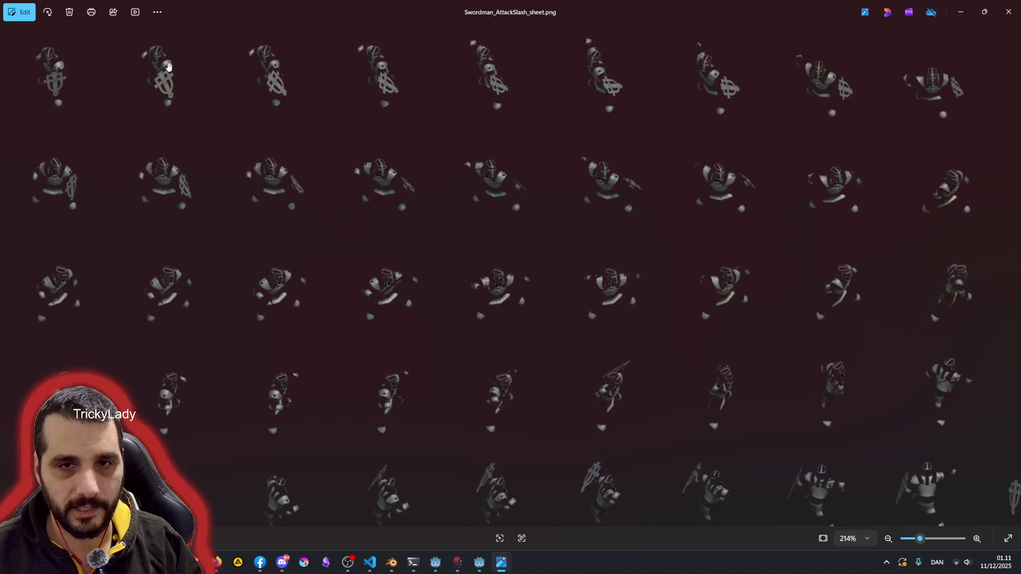
pyautogui.scroll(-4, 196, 221)
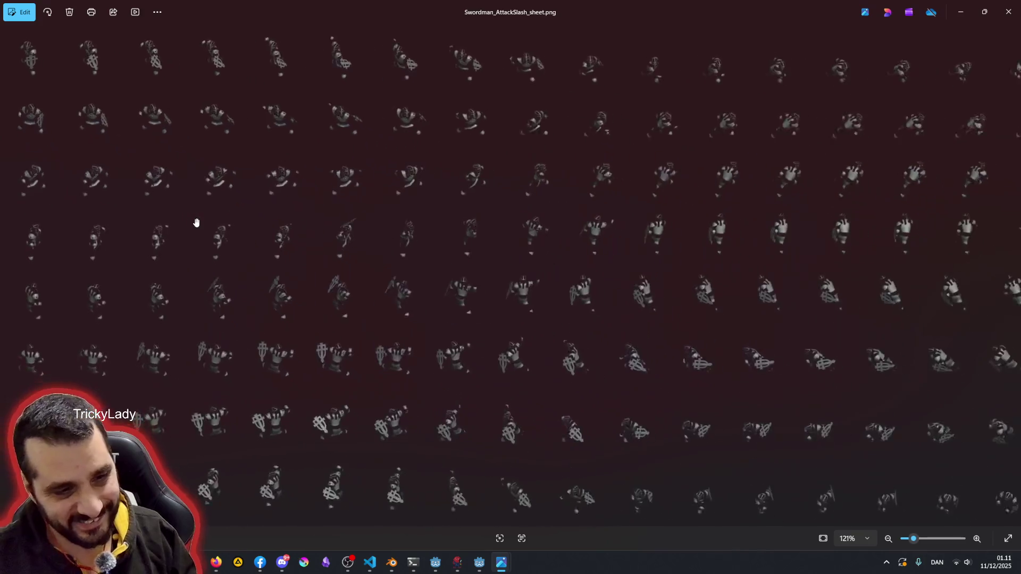
pyautogui.scroll(2, 620, 238)
pyautogui.scroll(-2, 621, 237)
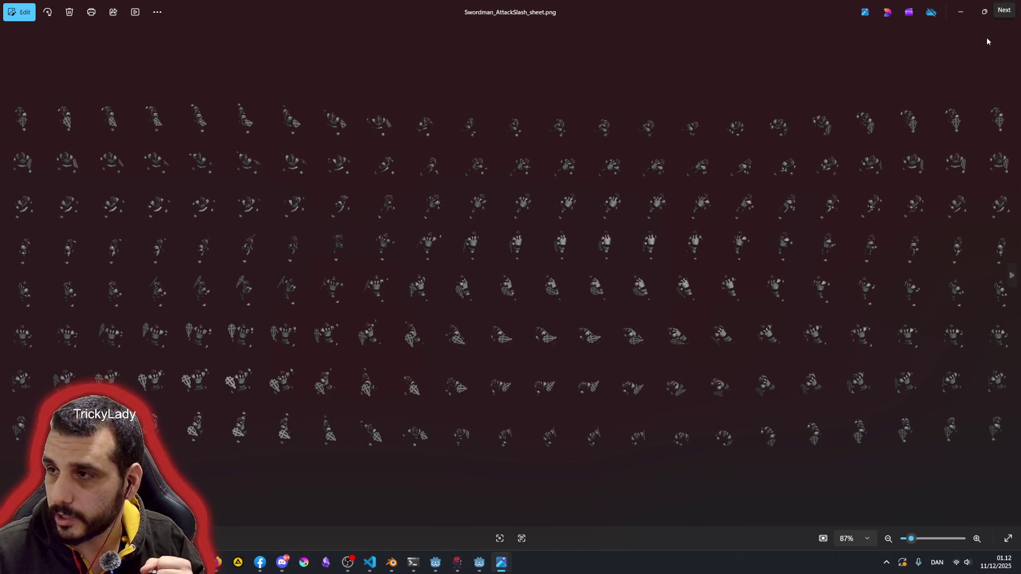
pyautogui.click(1013, 23)
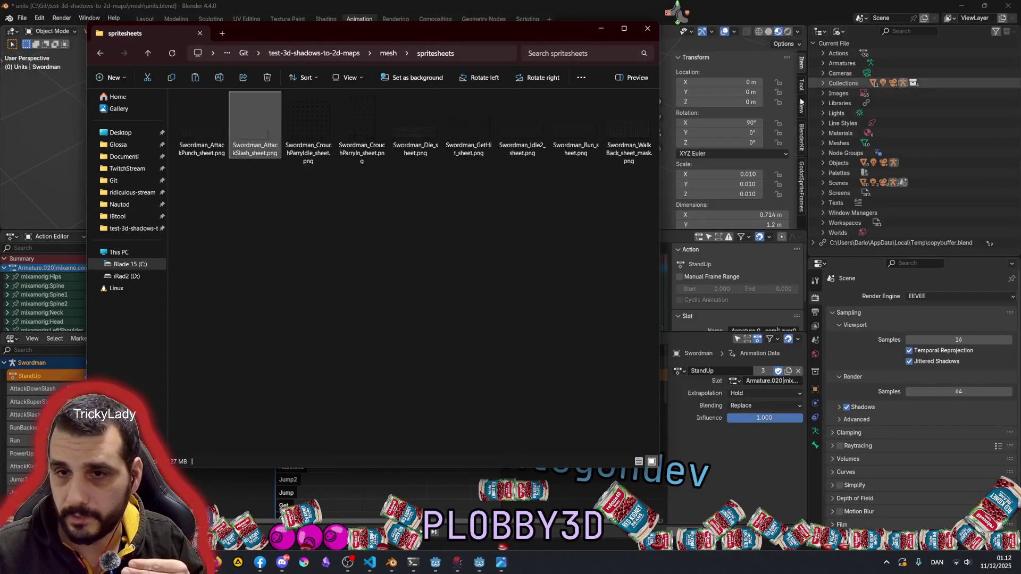
# Rename the AttackSlash sheet to Swordman_AttackSlash_sheet_mask.png, copying the _mask suffix
pyautogui.doubleClick(252, 155)
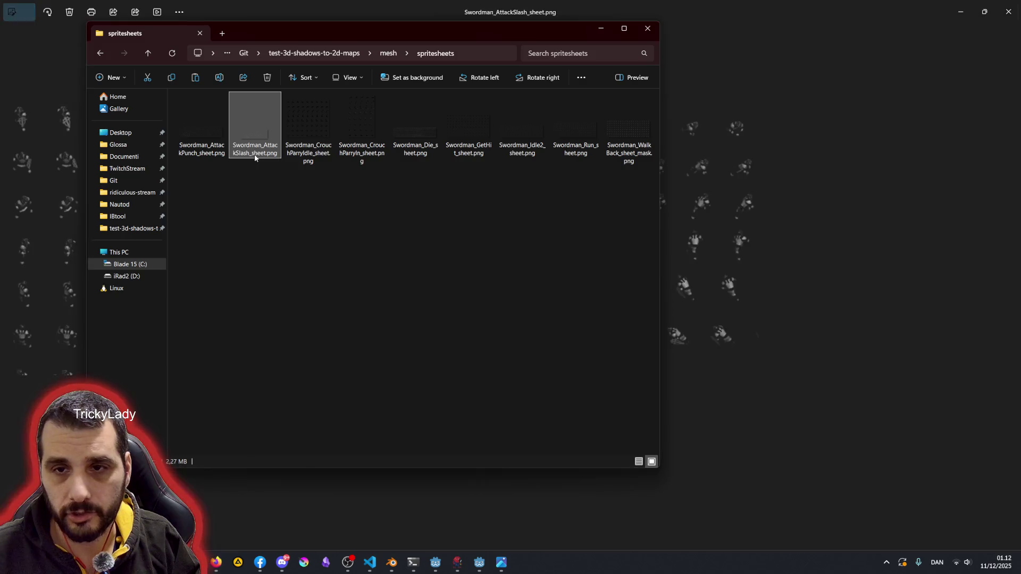
pyautogui.click(1014, 14)
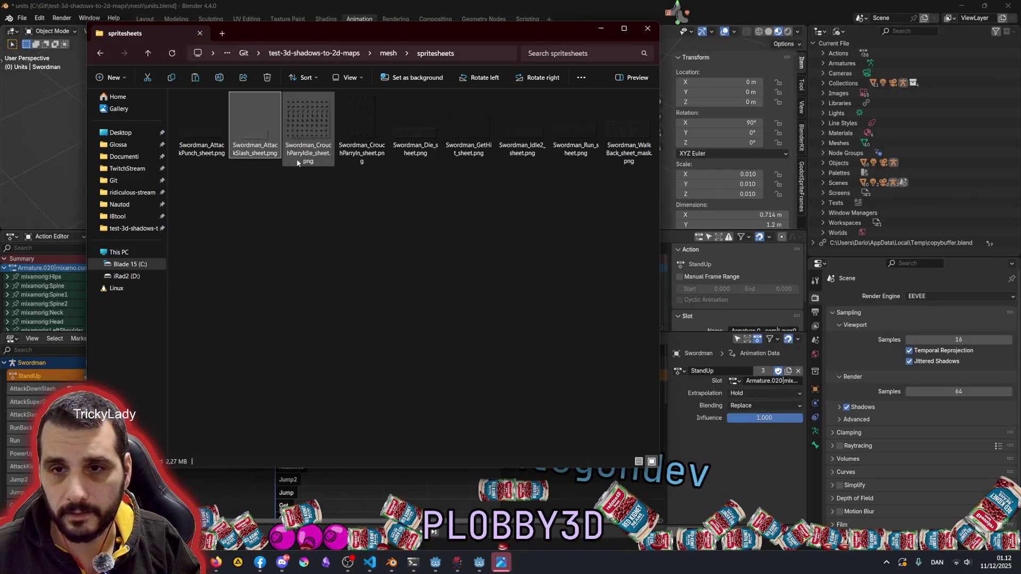
pyautogui.press('F2')
pyautogui.press('Right')
pyautogui.write('_mask')
pyautogui.hotkey('shift', 'Left')
pyautogui.hotkey('shift', 'Left')
pyautogui.hotkey('shift', 'Left')
pyautogui.hotkey('ctrl', 'c')
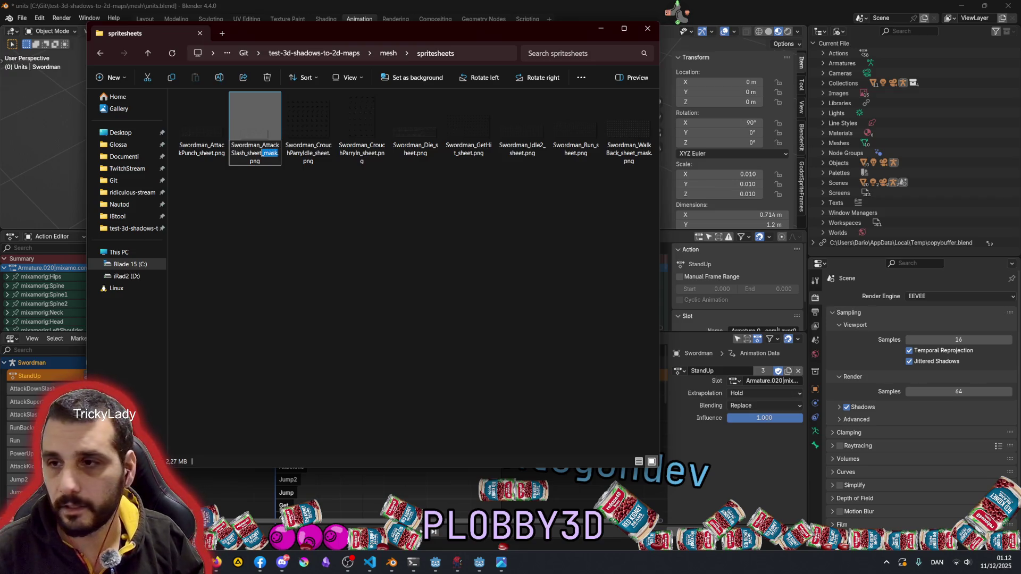
pyautogui.press('Return')
# Rename the Die sheet to Swordman_Die_sheet_mask.png
pyautogui.click(336, 215)
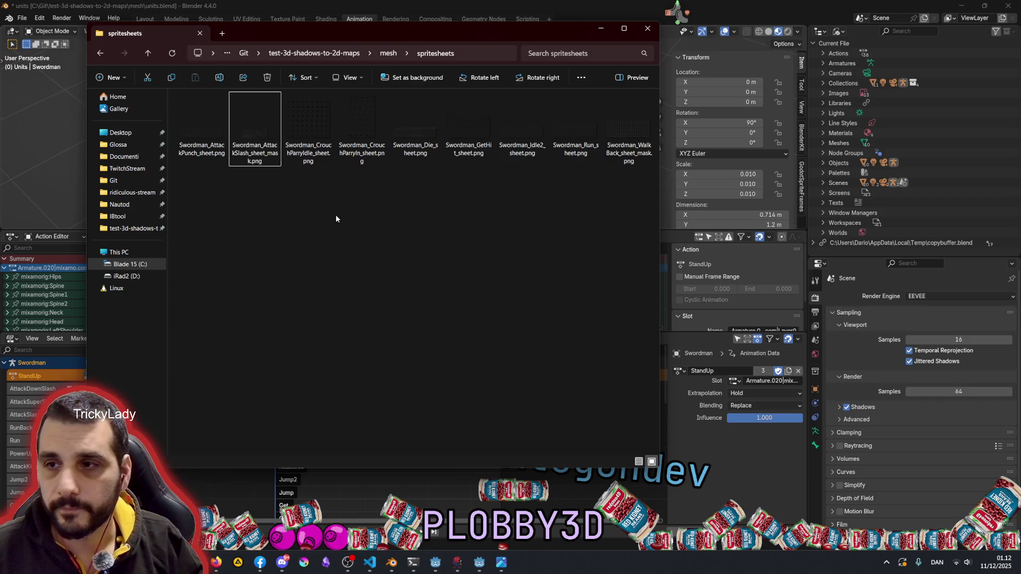
pyautogui.click(238, 148)
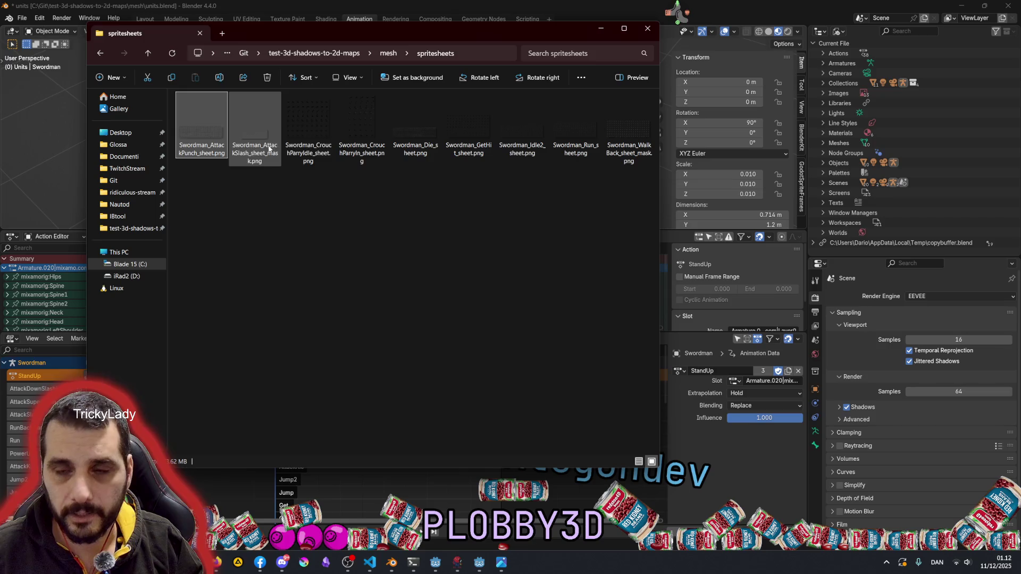
pyautogui.press('Right')
pyautogui.press('Right')
pyautogui.press('Right')
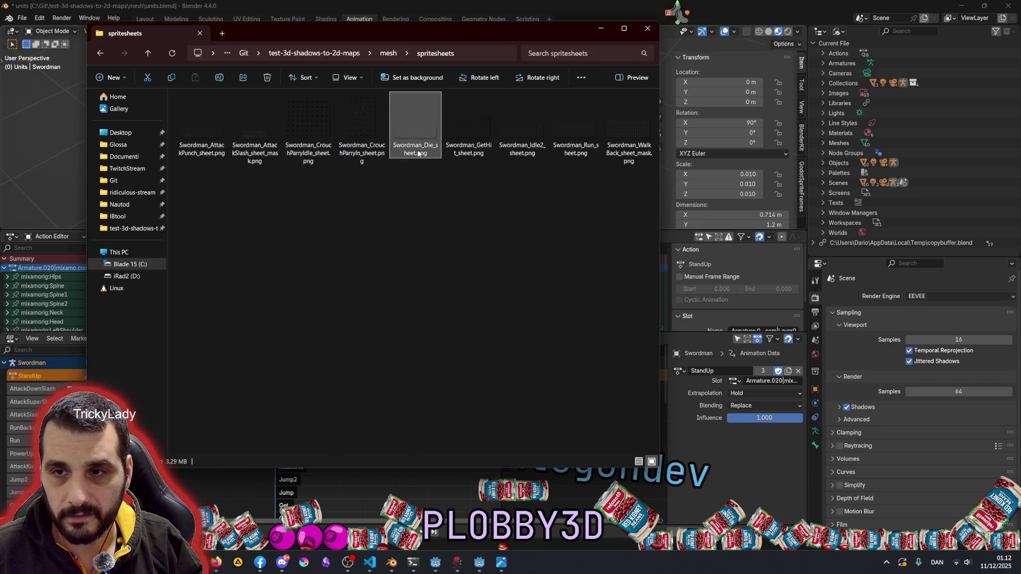
pyautogui.write('_mask')
pyautogui.press('Return')
# Open Swordman_Die_sheet_mask.png, zoom and pan across its death frames, then close it
pyautogui.doubleClick(408, 131)
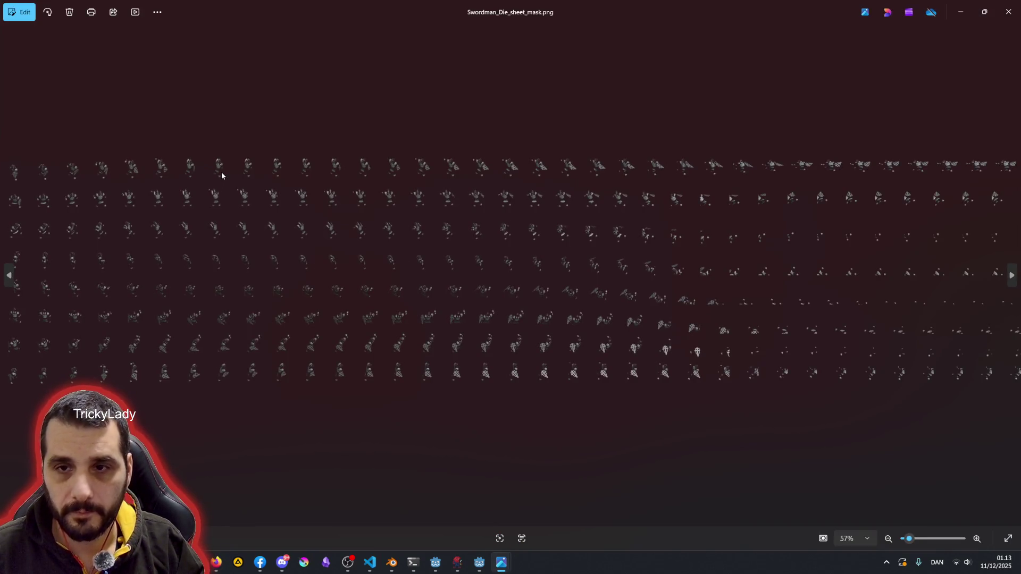
pyautogui.scroll(5, 221, 171)
pyautogui.moveTo(576, 129)
pyautogui.mouseDown()
pyautogui.moveTo(880, 134)
pyautogui.moveTo(516, 152)
pyautogui.mouseUp()
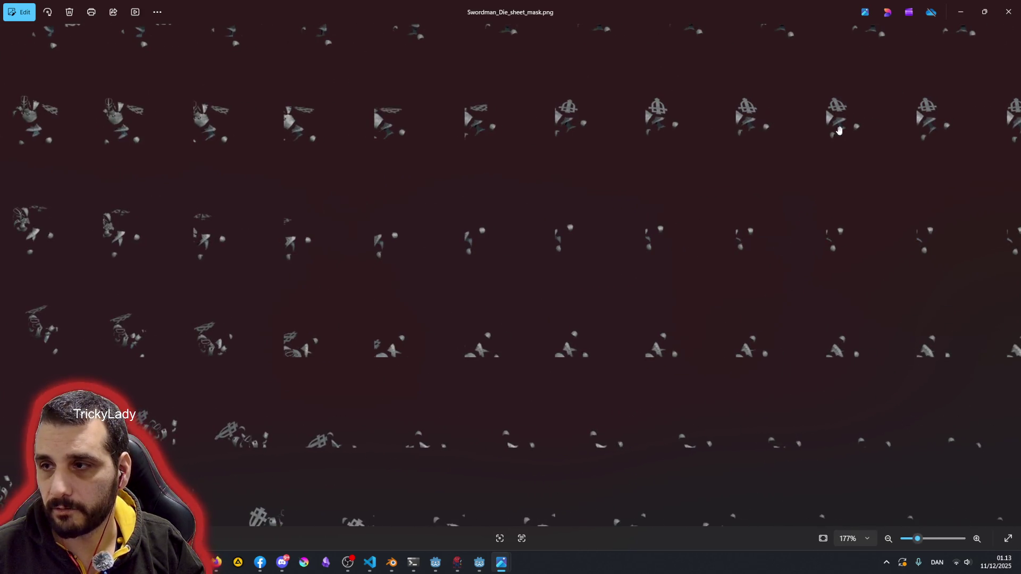
pyautogui.moveTo(821, 126); pyautogui.dragTo(499, 155)
pyautogui.scroll(-5, 841, 161)
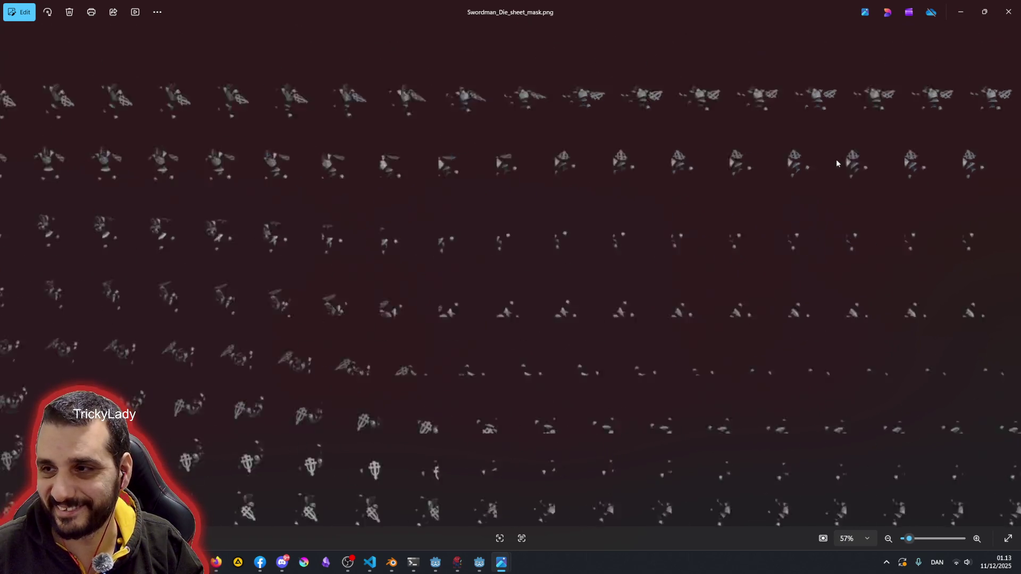
pyautogui.click(1008, 12)
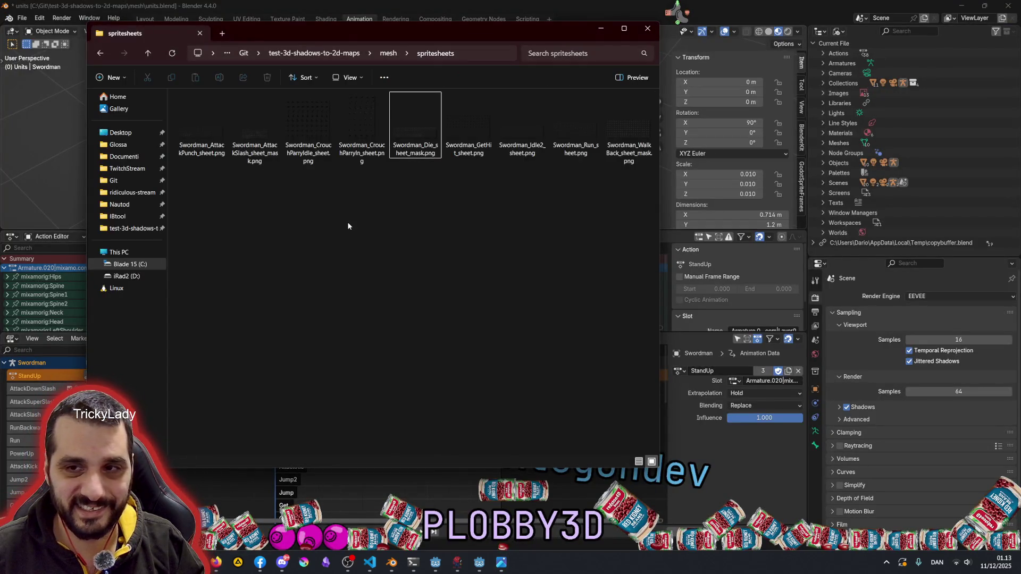
# Deselect the Die mask file and minimize the spritesheets Explorer window
pyautogui.click(405, 154)
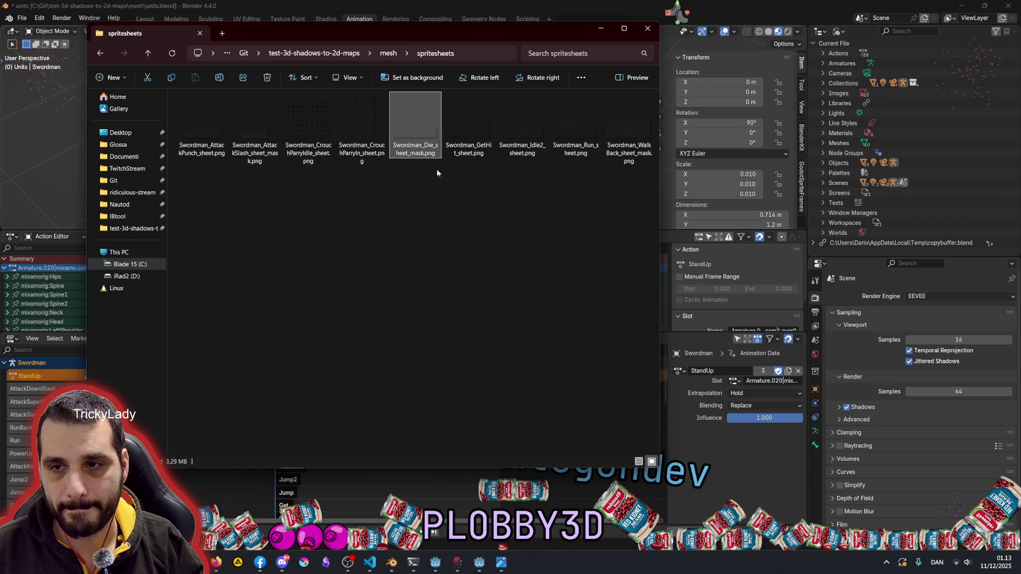
pyautogui.click(426, 232)
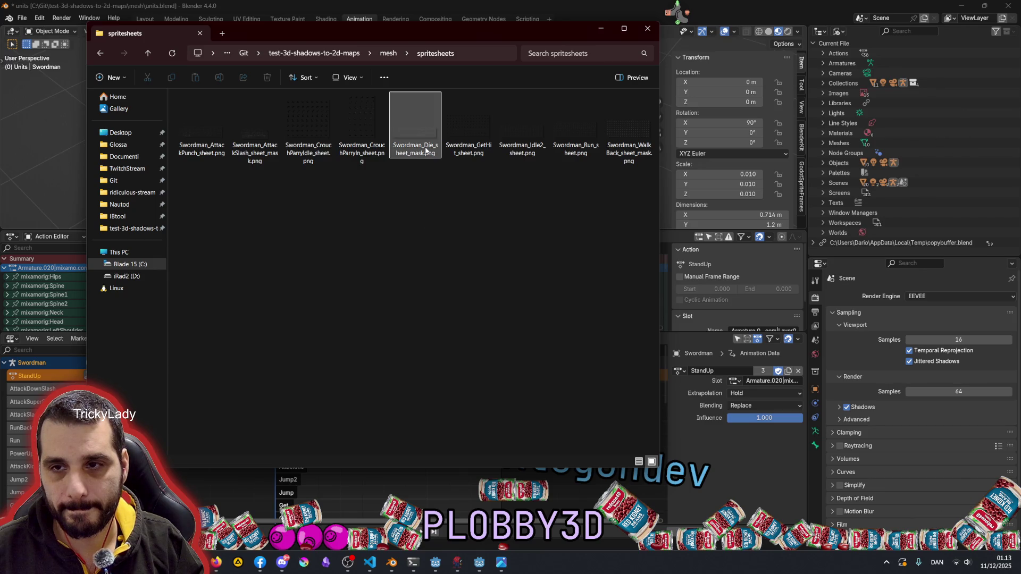
pyautogui.moveTo(426, 151)
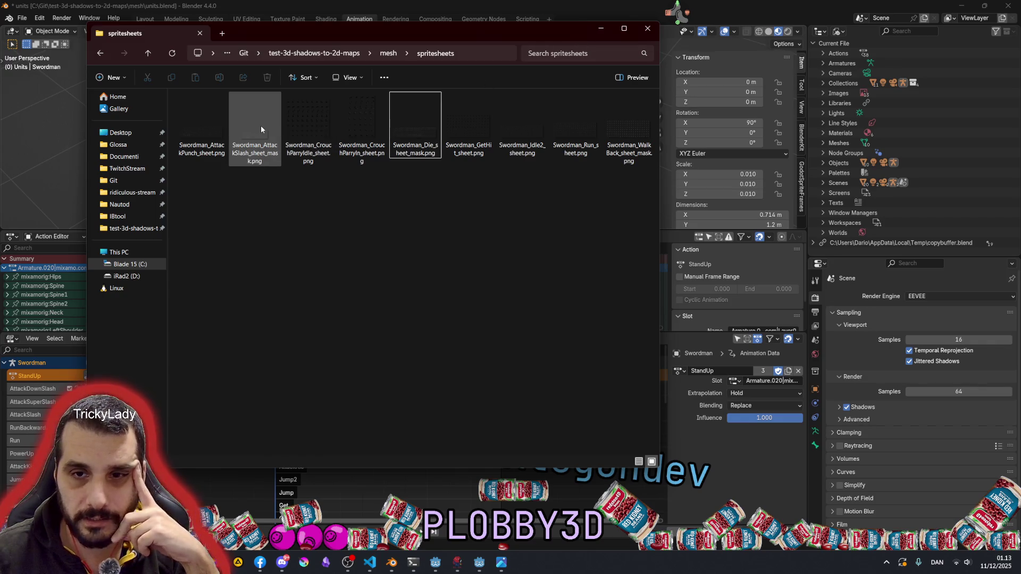
pyautogui.click(596, 32)
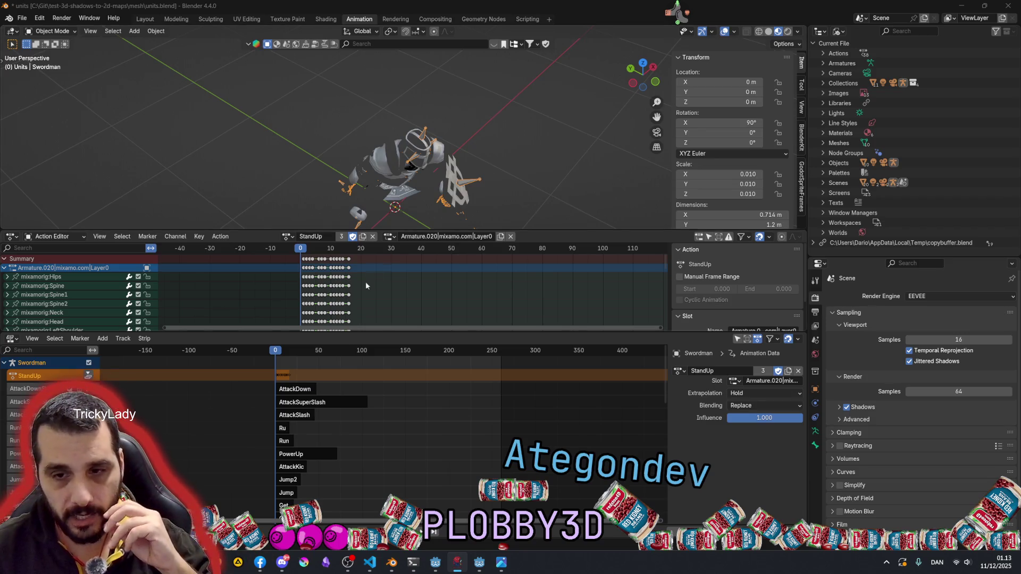
# Push the StandUp action down into a strip and delete that NLA track
pyautogui.rightClick(54, 370)
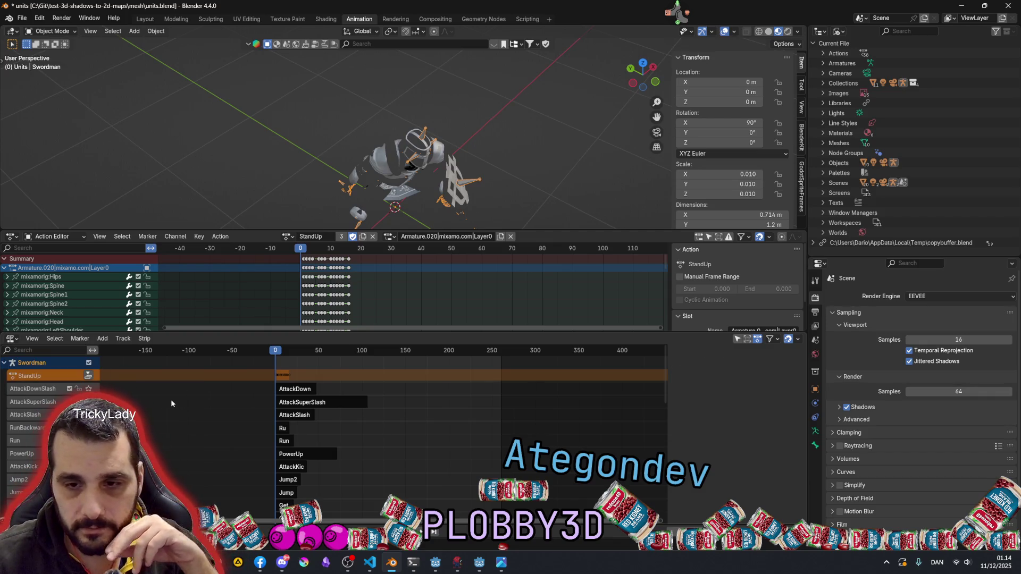
pyautogui.click(42, 377)
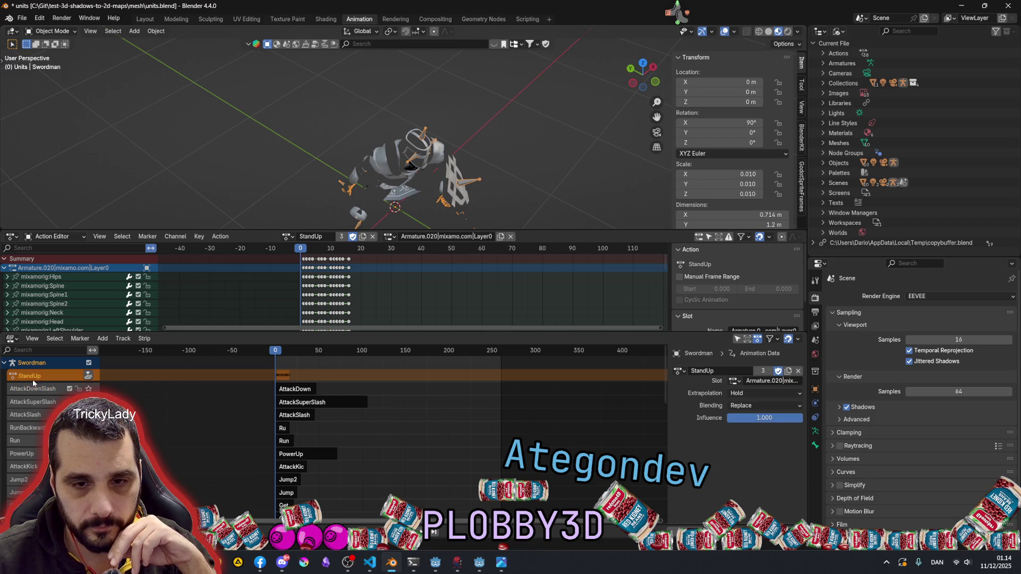
pyautogui.rightClick(33, 376)
pyautogui.press('Escape')
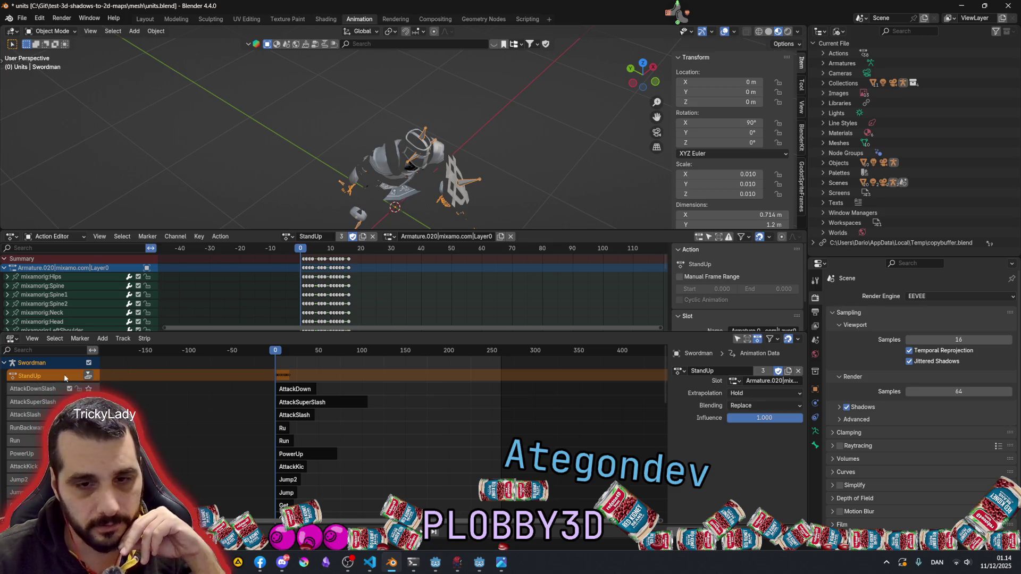
pyautogui.click(88, 376)
pyautogui.rightClick(26, 392)
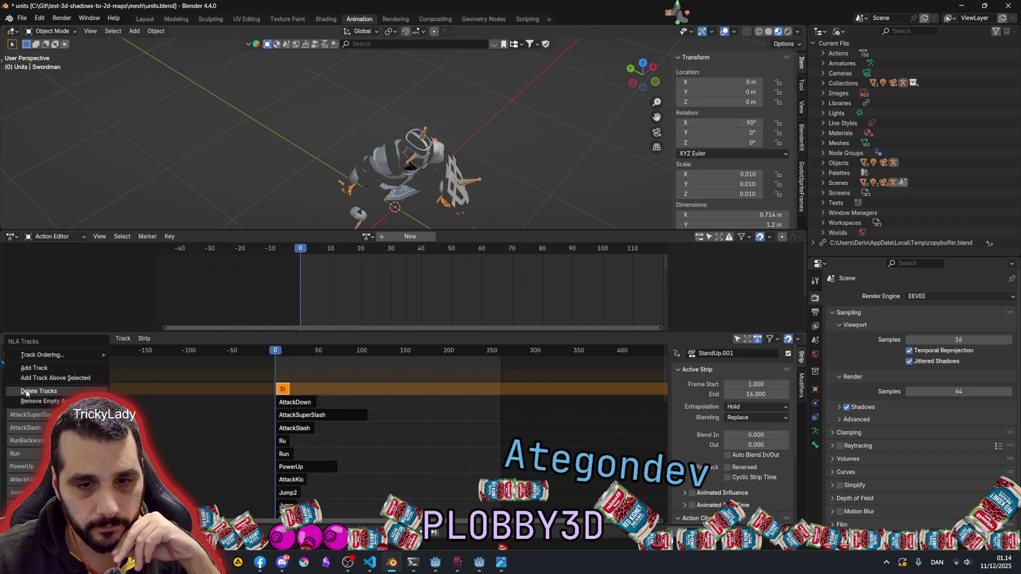
pyautogui.click(40, 392)
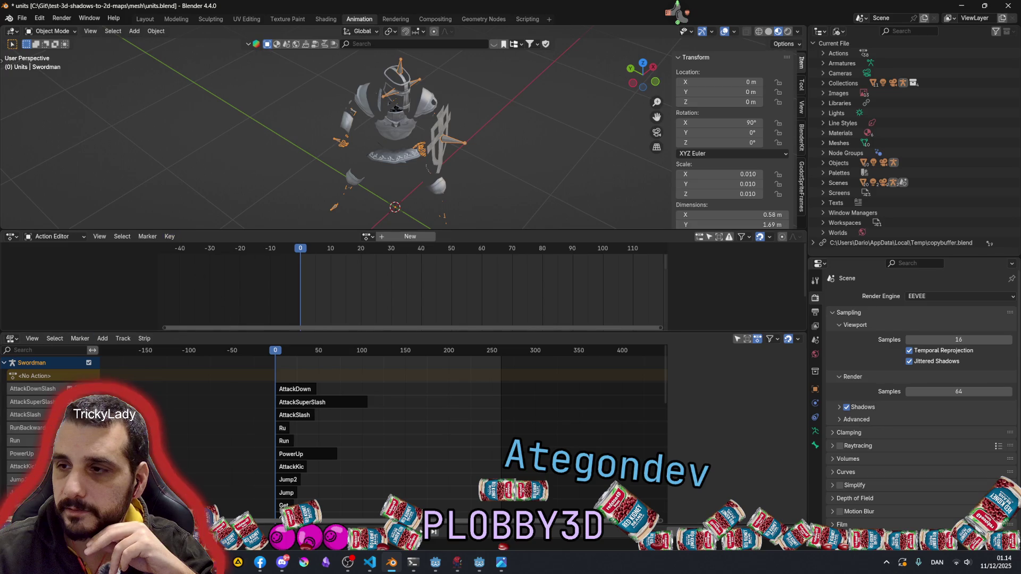
# Merge the Action Editor into the NLA editor and give the 3D viewport more room
pyautogui.moveTo(2, 338)
pyautogui.mouseDown()
pyautogui.moveTo(69, 292)
pyautogui.moveTo(109, 298)
pyautogui.moveTo(425, 261)
pyautogui.moveTo(407, 308)
pyautogui.moveTo(372, 324)
pyautogui.mouseUp()
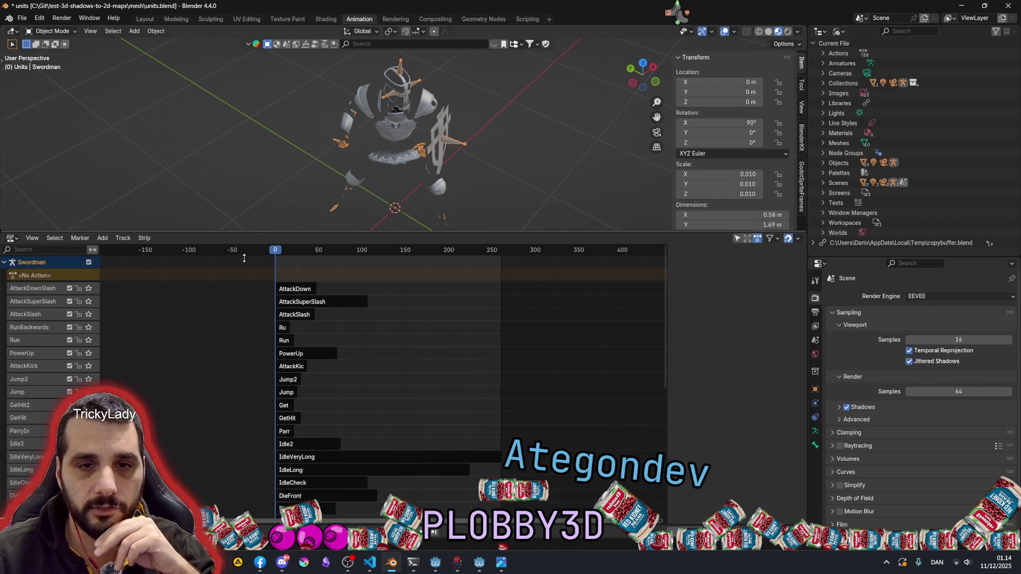
pyautogui.moveTo(244, 253); pyautogui.dragTo(244, 357)
pyautogui.moveTo(530, 194)
pyautogui.mouseDown(button='middle')
pyautogui.moveTo(528, 209)
pyautogui.moveTo(477, 222)
pyautogui.moveTo(423, 208)
pyautogui.mouseUp(button='middle')
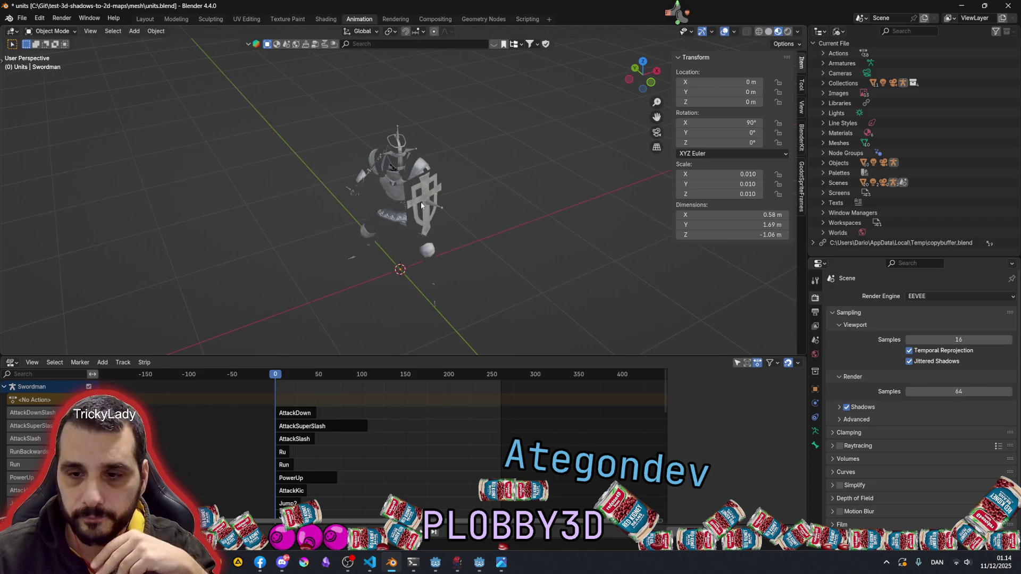
pyautogui.moveTo(474, 562)
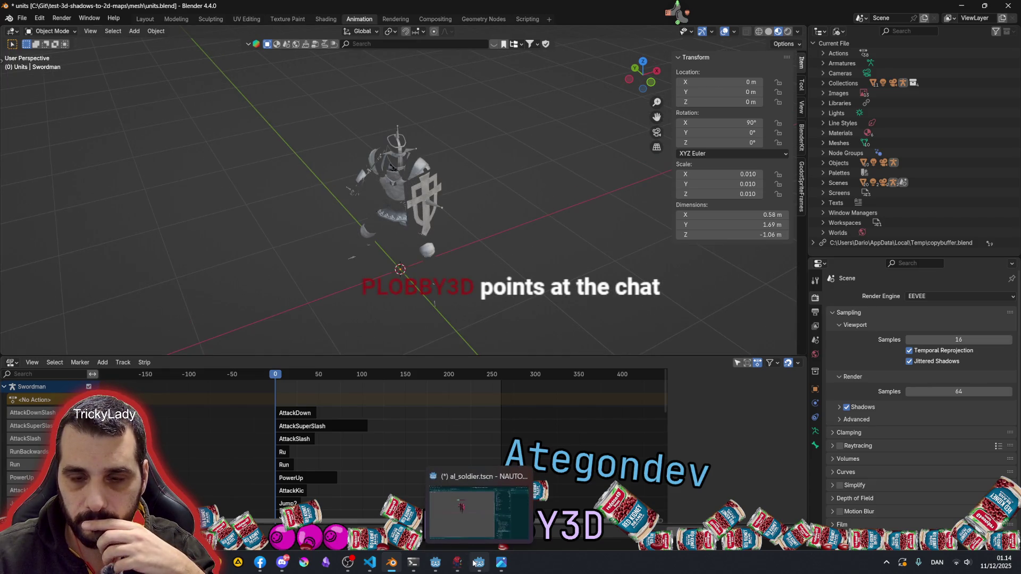
pyautogui.moveTo(216, 563)
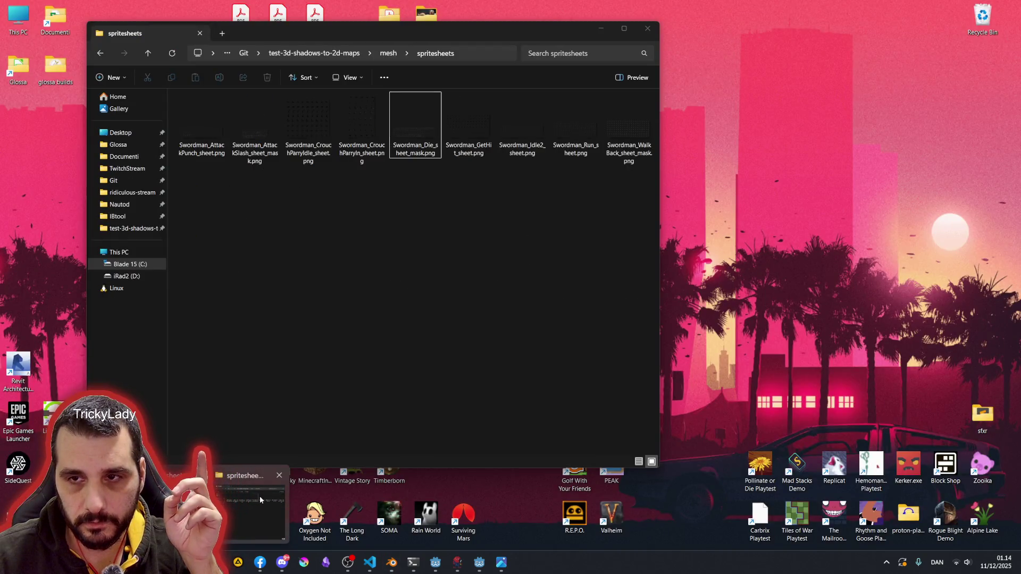
# Select the Die and AttackSlash mask sheets together in the spritesheets folder, then return to Blender
pyautogui.click(260, 496)
pyautogui.click(415, 128)
pyautogui.keyDown('ctrl'); pyautogui.click(263, 143); pyautogui.keyUp('ctrl')
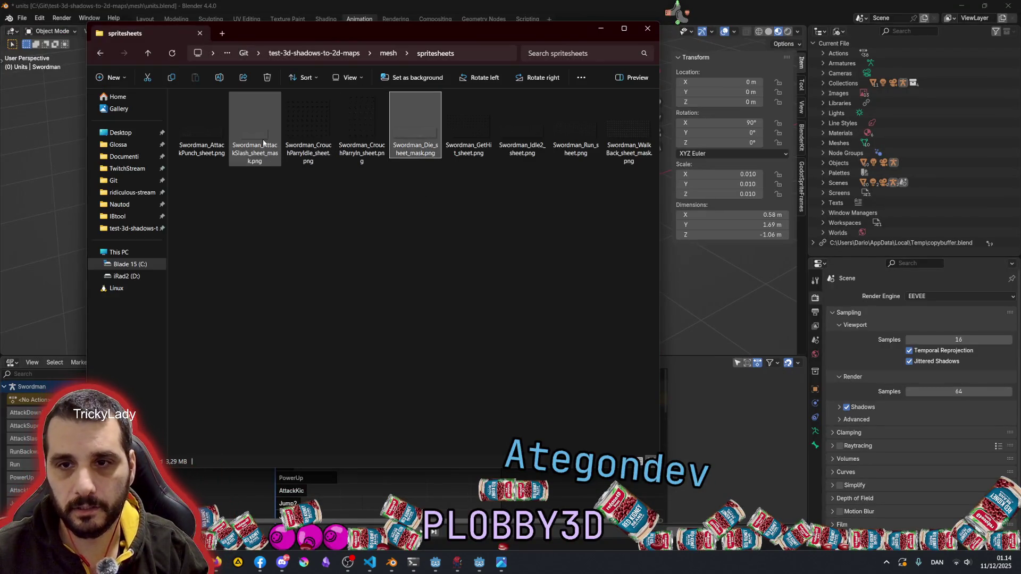
pyautogui.keyDown('ctrl'); pyautogui.click(263, 142); pyautogui.keyUp('ctrl')
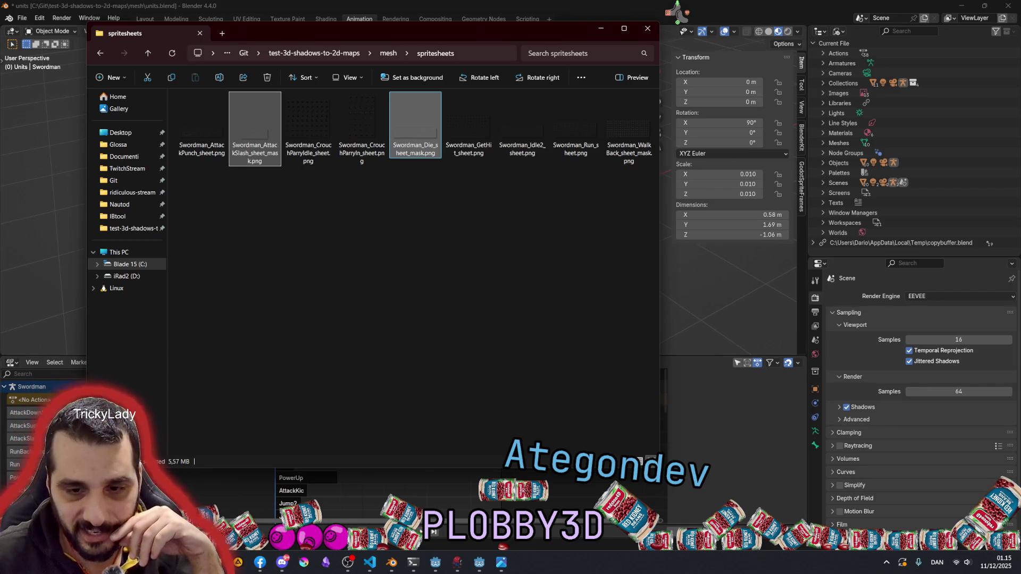
pyautogui.hotkey('alt', 'Tab')
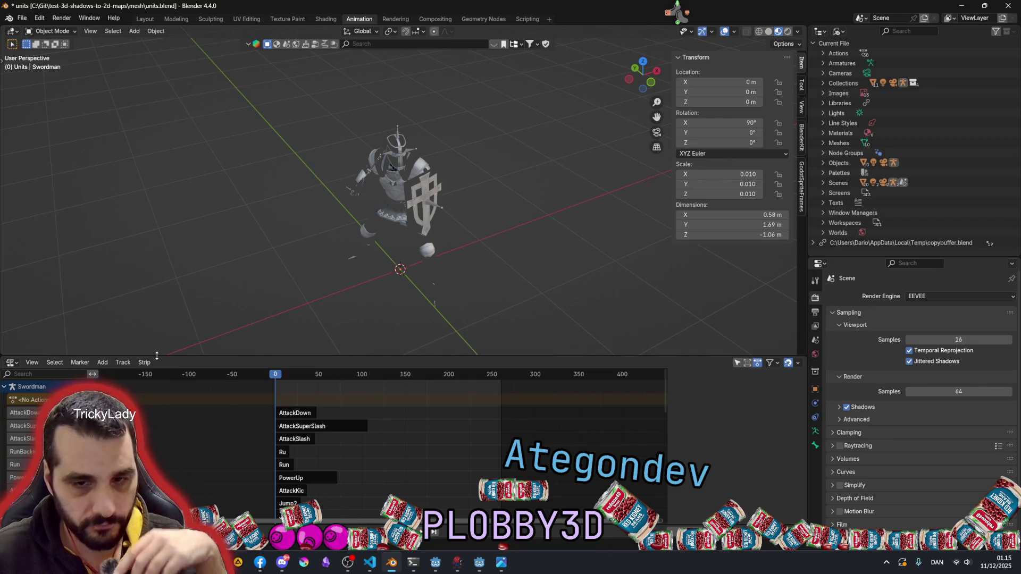
# Enlarge the NLA track list, show strip properties, and split the strip area into two panes
pyautogui.moveTo(159, 355); pyautogui.dragTo(160, 265)
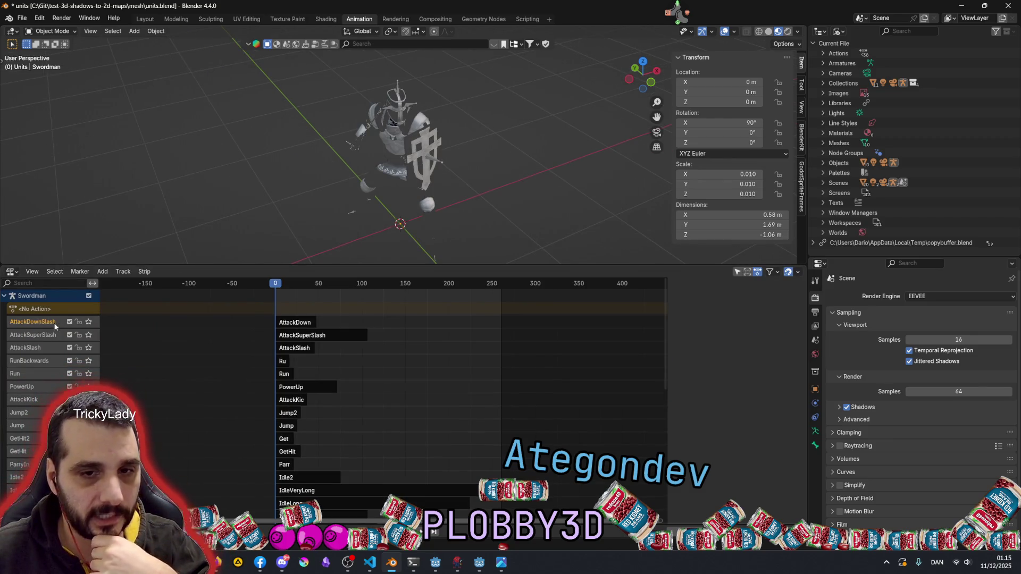
pyautogui.click(25, 323)
pyautogui.press('n')
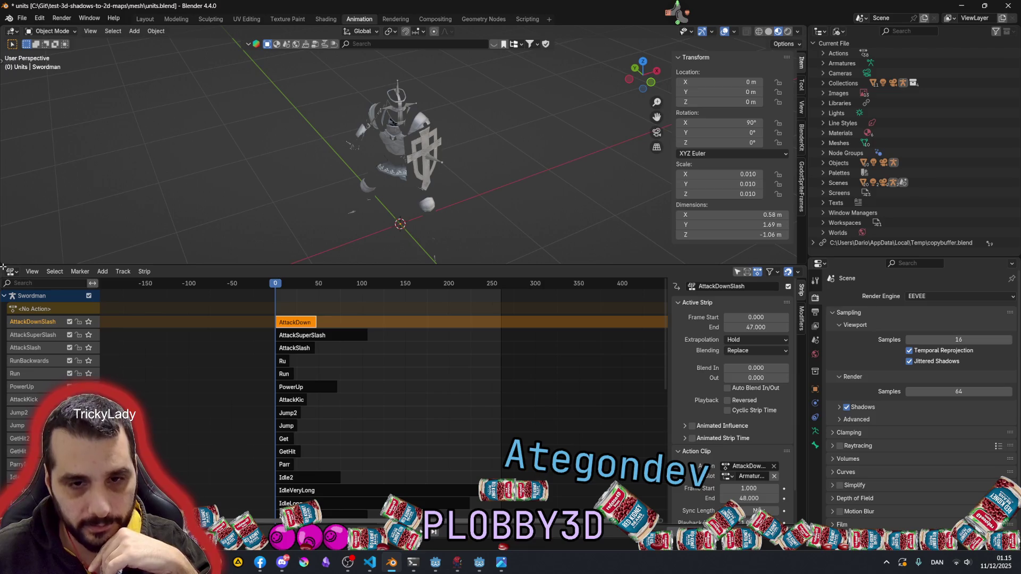
pyautogui.moveTo(2, 267)
pyautogui.mouseDown()
pyautogui.moveTo(10, 231)
pyautogui.moveTo(37, 274)
pyautogui.mouseUp()
pyautogui.moveTo(144, 283)
pyautogui.mouseDown()
pyautogui.moveTo(264, 298)
pyautogui.moveTo(386, 159)
pyautogui.moveTo(327, 370)
pyautogui.moveTo(24, 296)
pyautogui.moveTo(24, 305)
pyautogui.moveTo(159, 346)
pyautogui.moveTo(194, 372)
pyautogui.moveTo(126, 387)
pyautogui.mouseUp()
pyautogui.press('Escape')
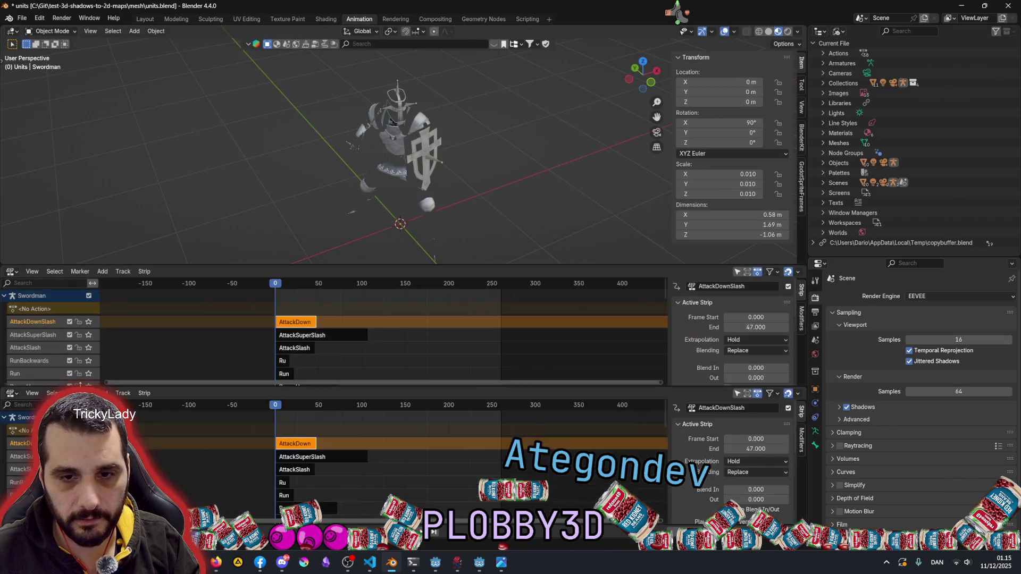
# Switch the upper pane to the Dope Sheet's Action Editor
pyautogui.click(12, 271)
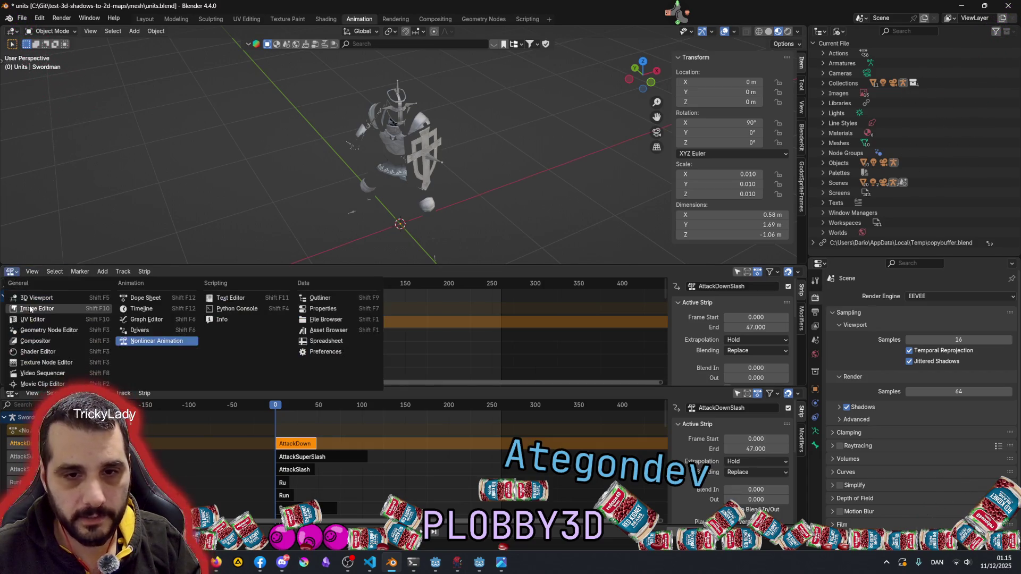
pyautogui.click(151, 299)
pyautogui.click(91, 273)
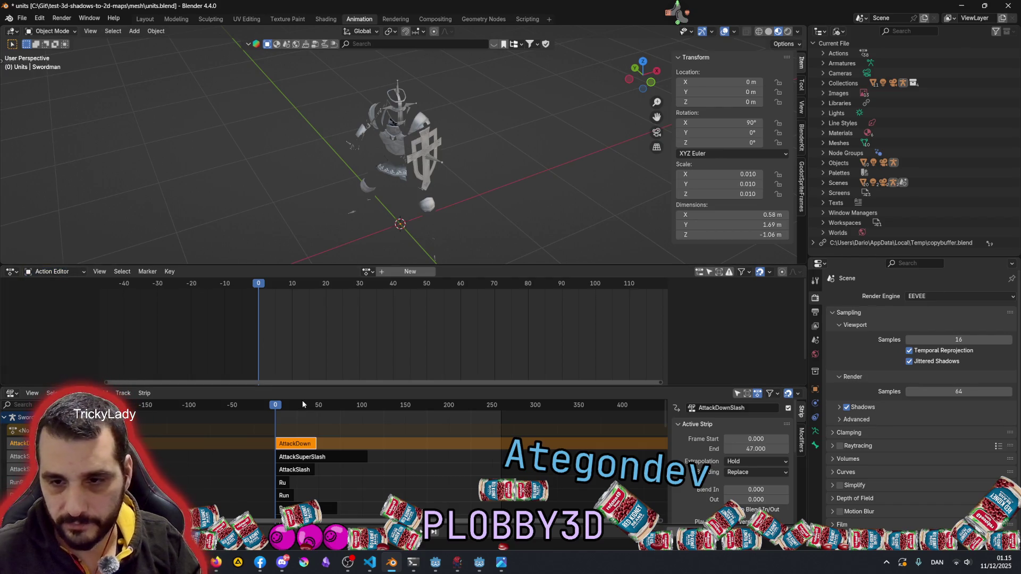
pyautogui.click(164, 457)
pyautogui.click(164, 445)
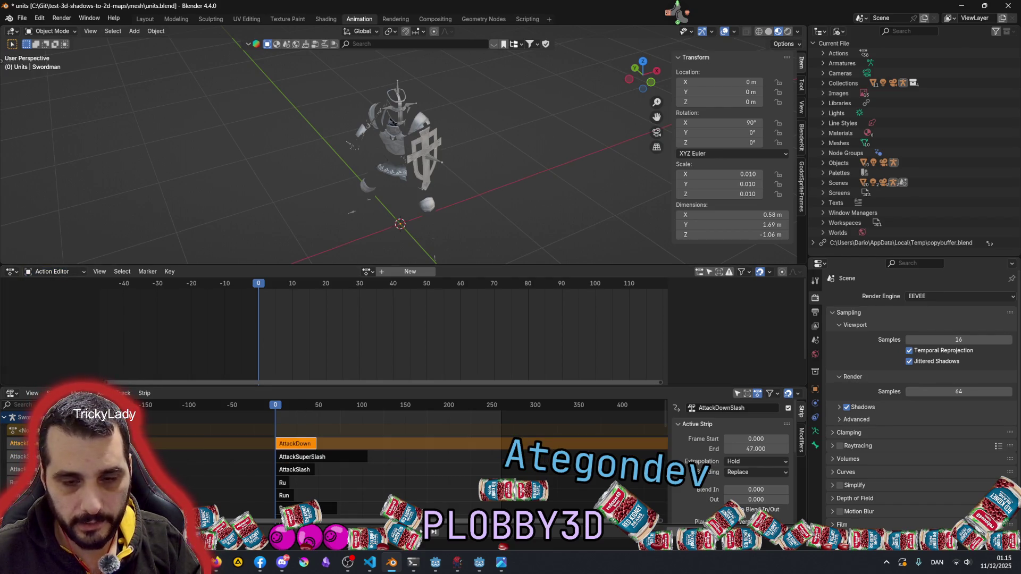
# Heighten the strip list, scroll down, and select the Die strip on the DieFront track
pyautogui.moveTo(143, 386); pyautogui.dragTo(143, 327)
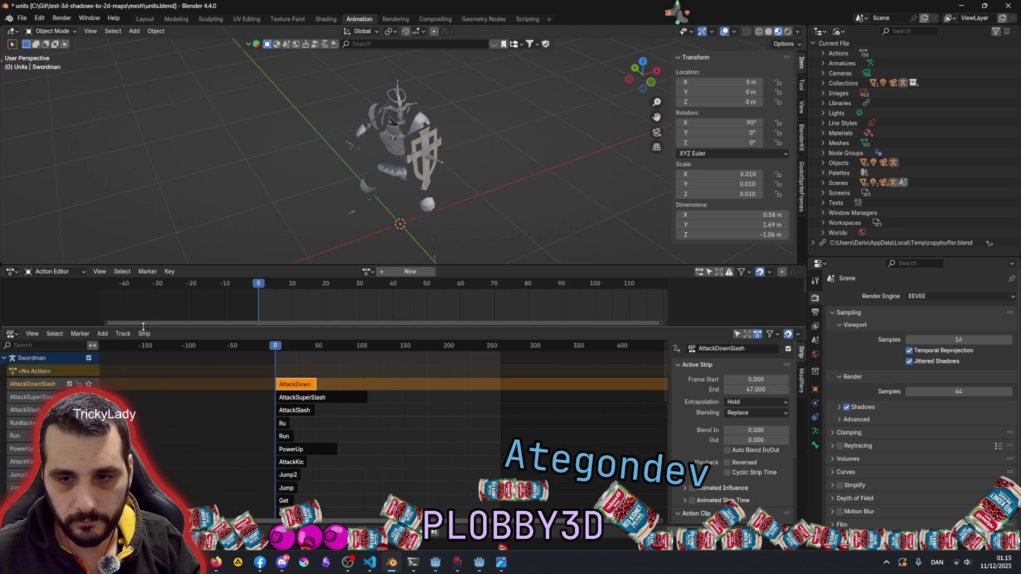
pyautogui.scroll(3, 307, 415)
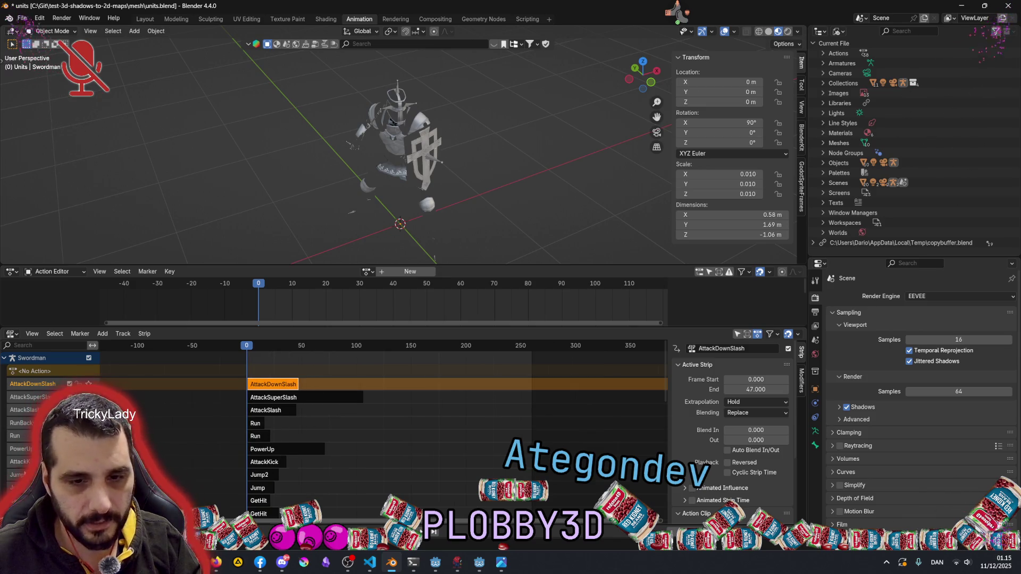
pyautogui.scroll(-6, 31, 440)
pyautogui.click(31, 434)
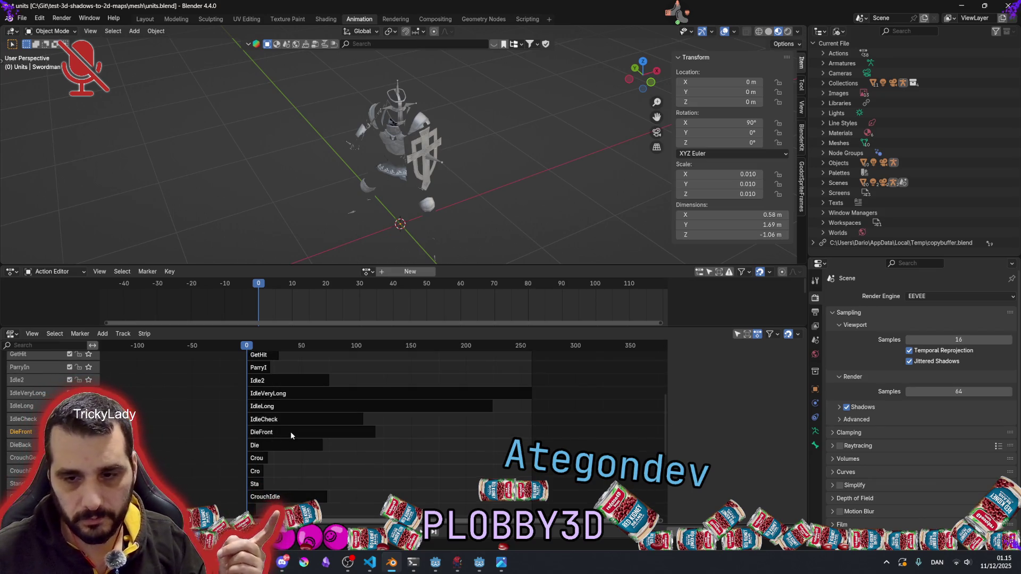
pyautogui.click(271, 446)
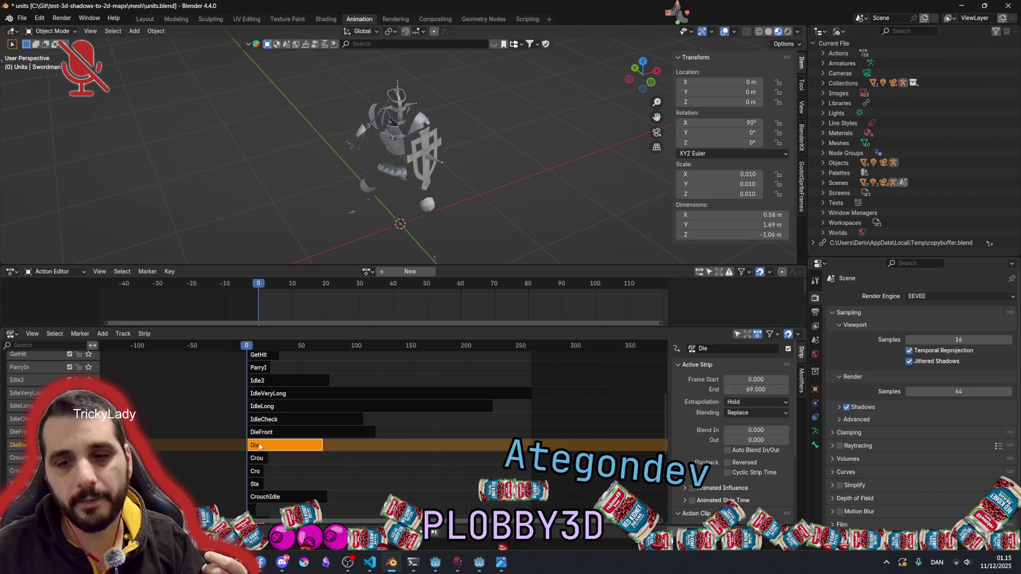
# Rename the DieBack track's Die strip to DieBack in the NLA sidebar Name field
pyautogui.doubleClick(19, 444)
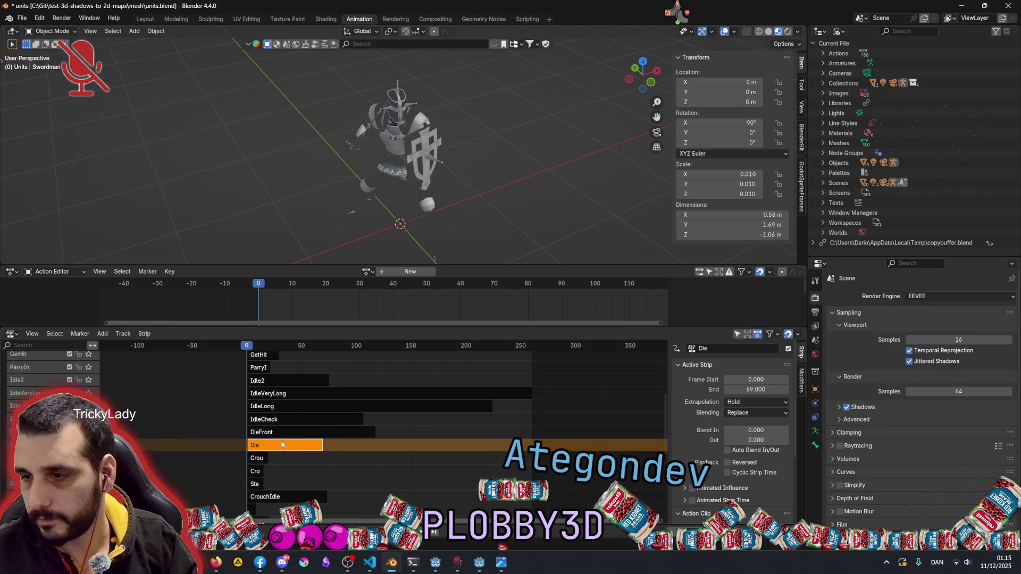
pyautogui.click(743, 350)
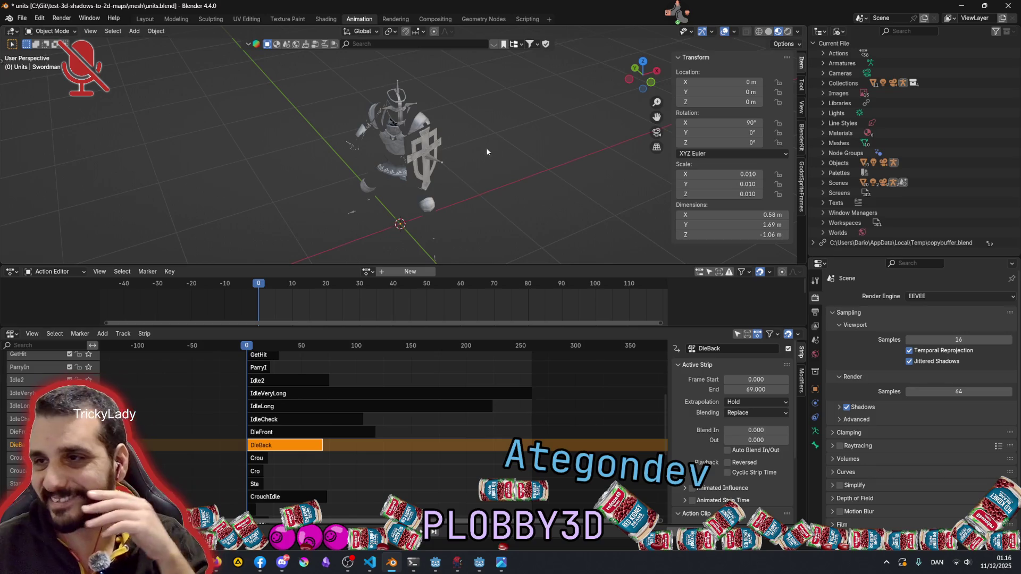
pyautogui.click(678, 11)
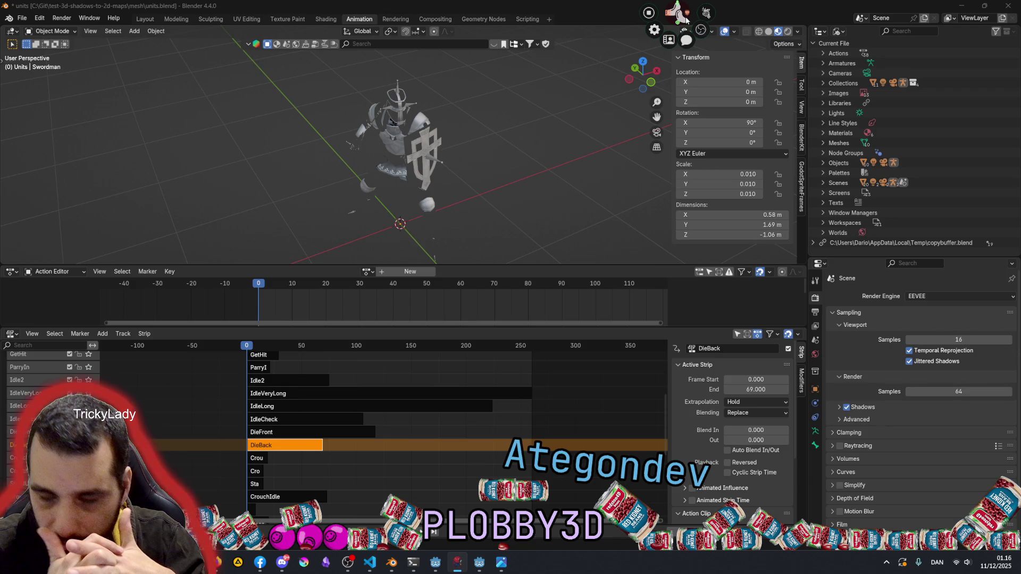
# Switch the Outliner to View Layer and select the Swordman armature
pyautogui.click(398, 88)
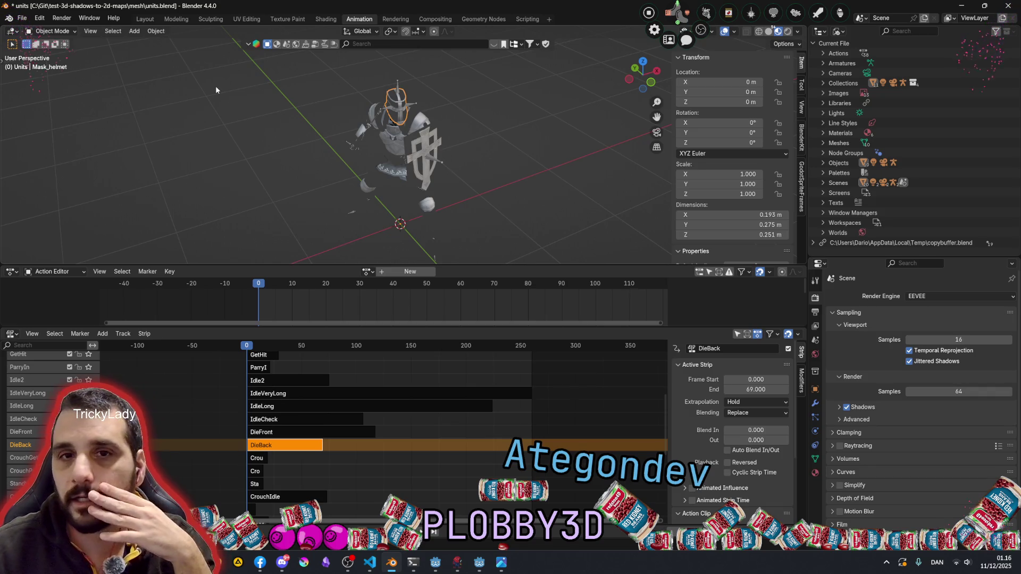
pyautogui.click(839, 31)
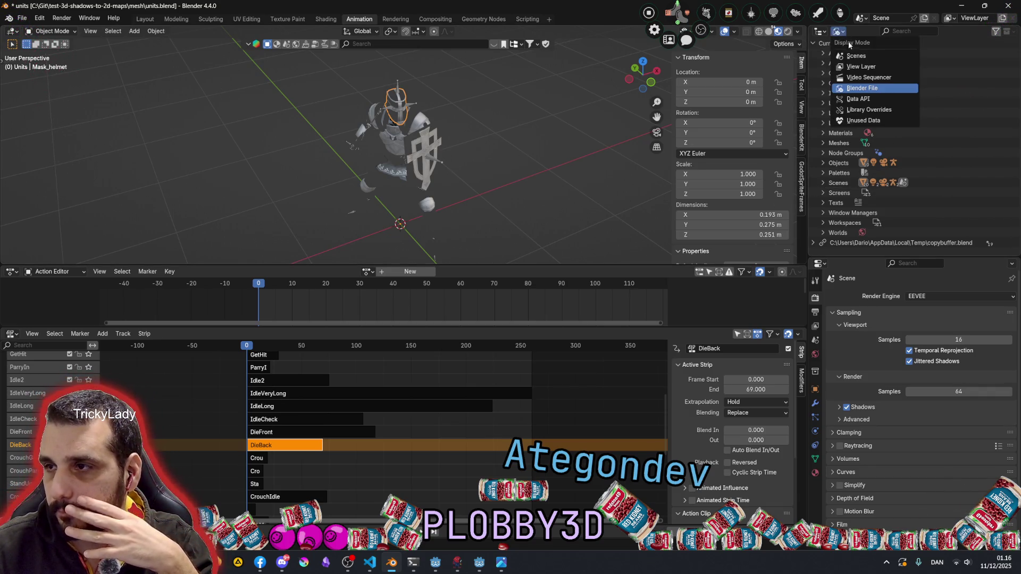
pyautogui.click(864, 68)
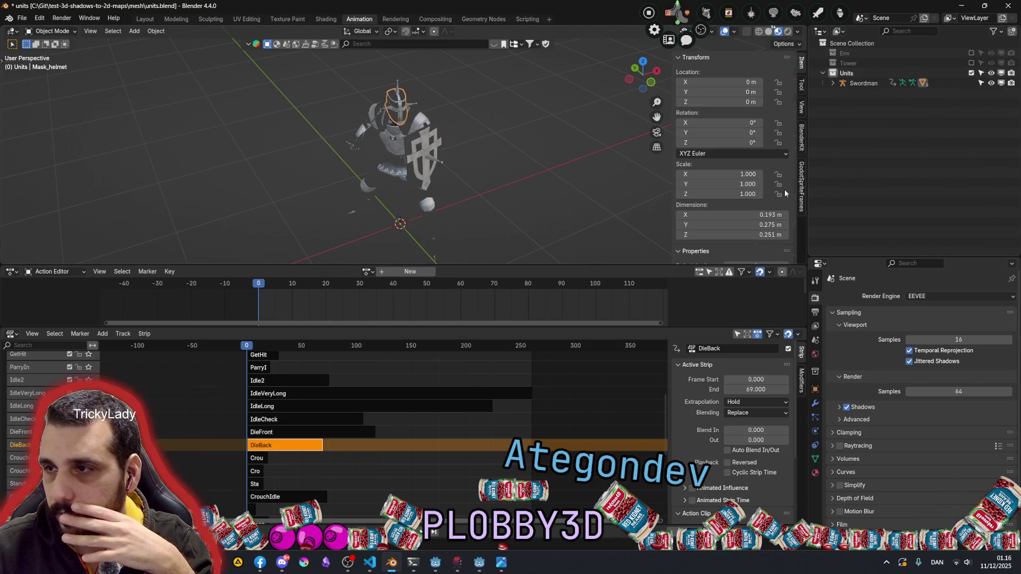
pyautogui.click(864, 83)
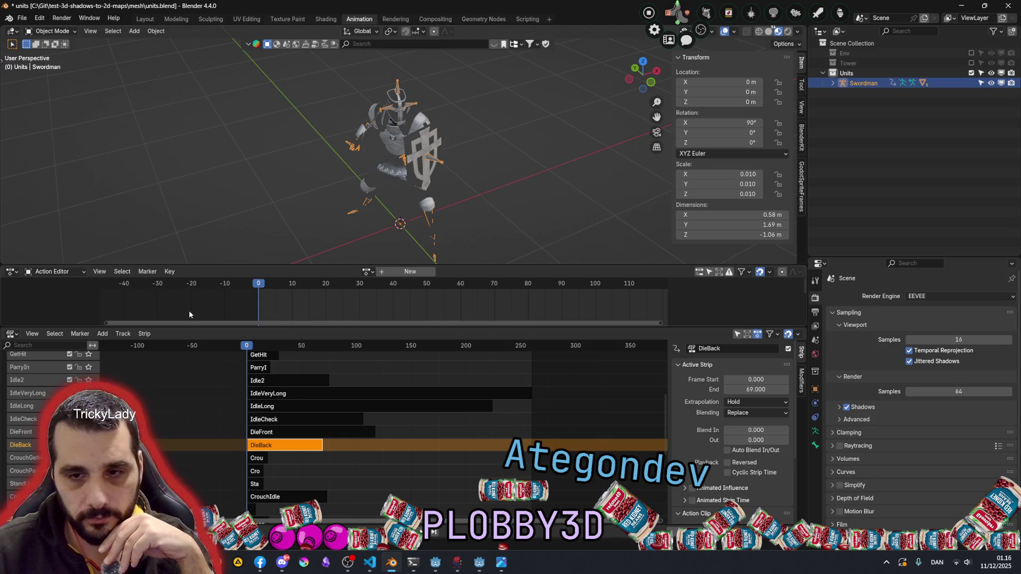
# Enter tweak mode on the DieBack strip's Die action and enlarge the Action Editor
pyautogui.press('Tab')
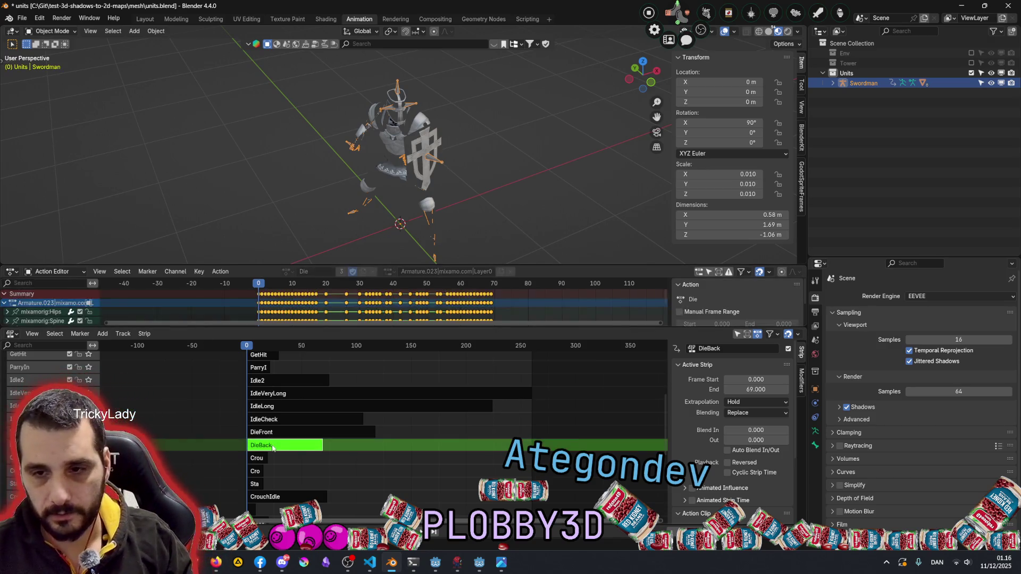
pyautogui.moveTo(326, 330); pyautogui.dragTo(321, 374)
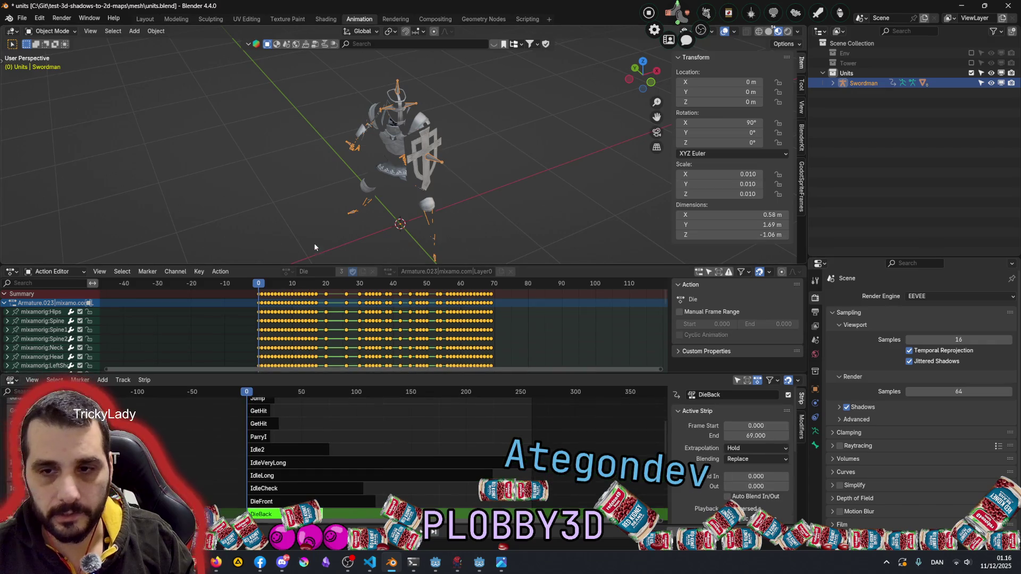
pyautogui.moveTo(298, 265)
pyautogui.mouseDown()
pyautogui.moveTo(303, 210)
pyautogui.moveTo(286, 215)
pyautogui.mouseUp()
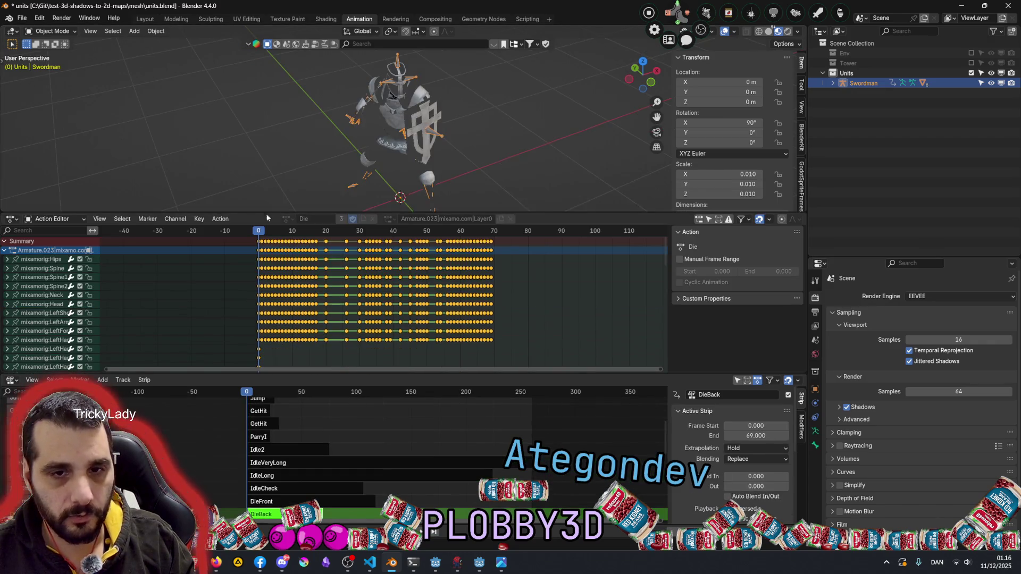
# Expand mixamorig:Hips location, rotation and scale channels, then scrub through the fall around frames 44–52
pyautogui.click(26, 261)
pyautogui.press('KP_Add')
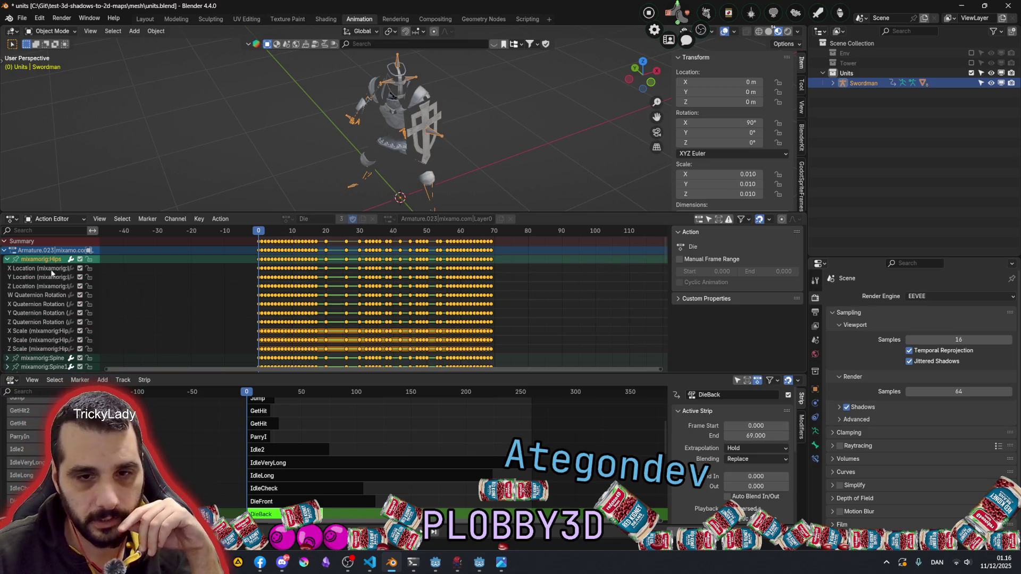
pyautogui.moveTo(258, 234)
pyautogui.mouseDown()
pyautogui.moveTo(439, 243)
pyautogui.moveTo(182, 267)
pyautogui.mouseUp()
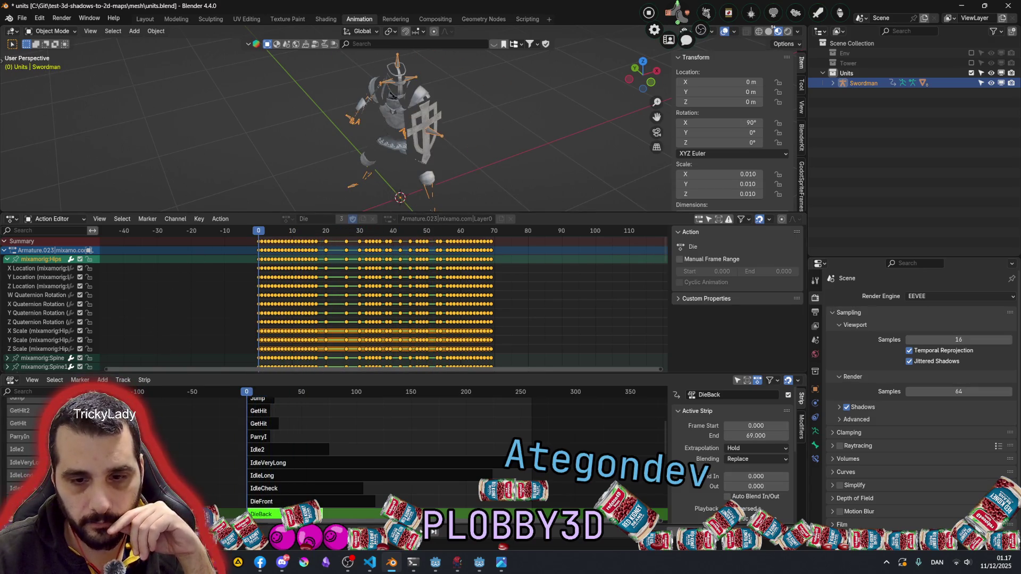
pyautogui.moveTo(259, 234)
pyautogui.mouseDown()
pyautogui.moveTo(439, 234)
pyautogui.moveTo(226, 234)
pyautogui.mouseUp()
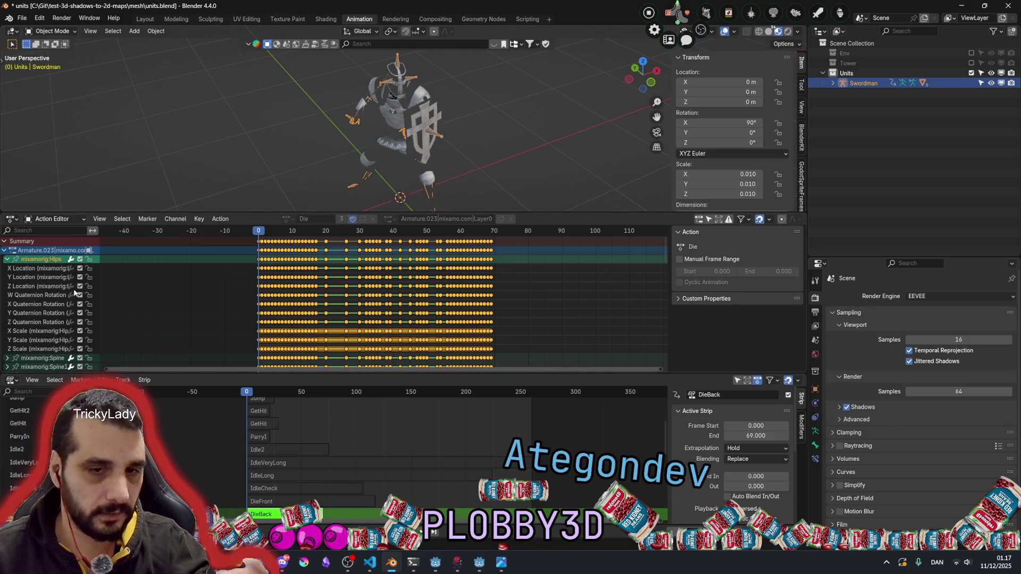
pyautogui.moveTo(261, 234)
pyautogui.mouseDown()
pyautogui.moveTo(454, 234)
pyautogui.moveTo(256, 243)
pyautogui.moveTo(269, 234)
pyautogui.moveTo(461, 234)
pyautogui.moveTo(432, 255)
pyautogui.mouseUp()
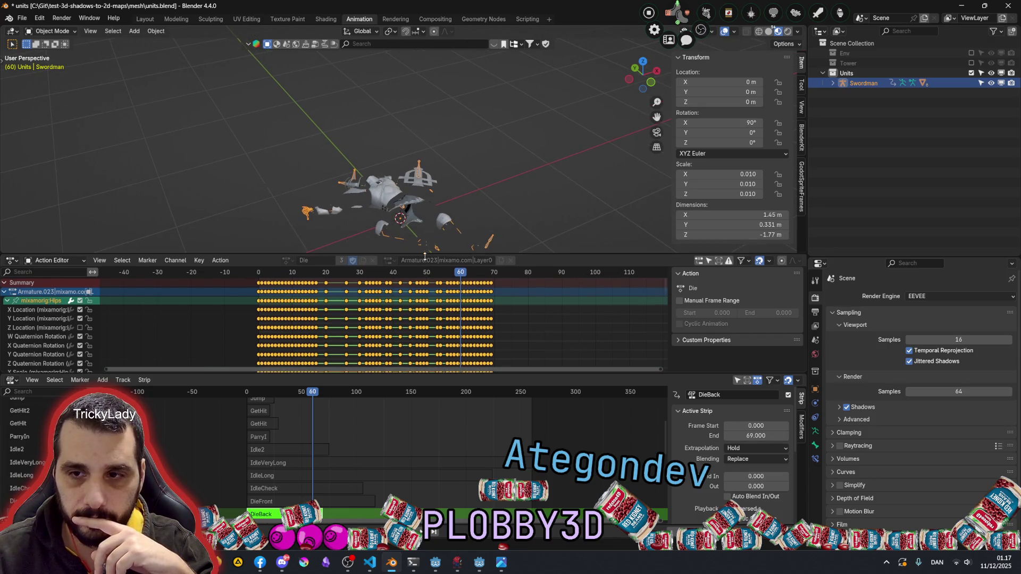
# Replay the Die fall from frame 0 through frames 34–54, then switch to Godot
pyautogui.click(393, 272)
pyautogui.moveTo(377, 281); pyautogui.dragTo(220, 275)
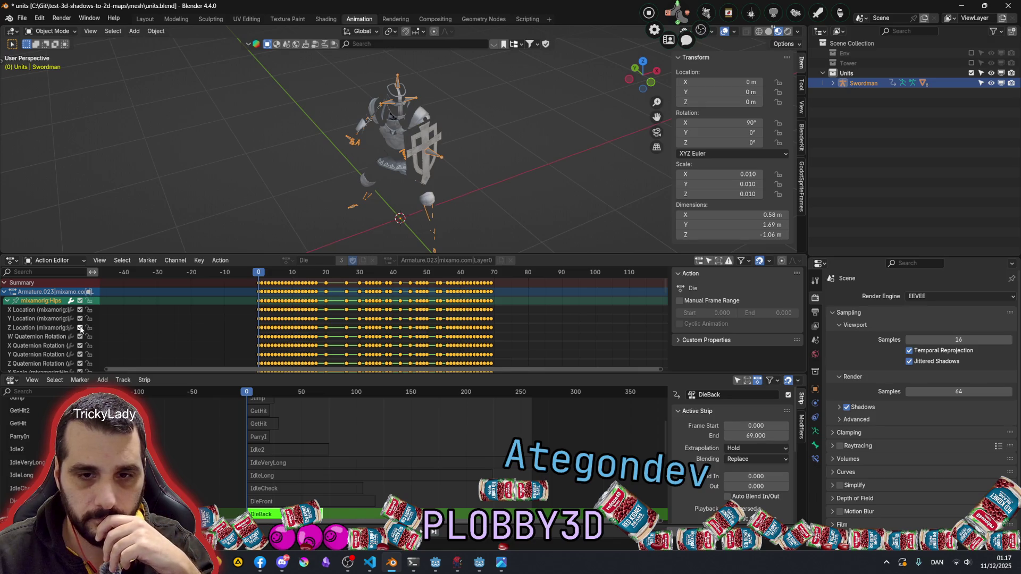
pyautogui.moveTo(262, 273)
pyautogui.mouseDown()
pyautogui.moveTo(442, 276)
pyautogui.moveTo(219, 279)
pyautogui.mouseUp()
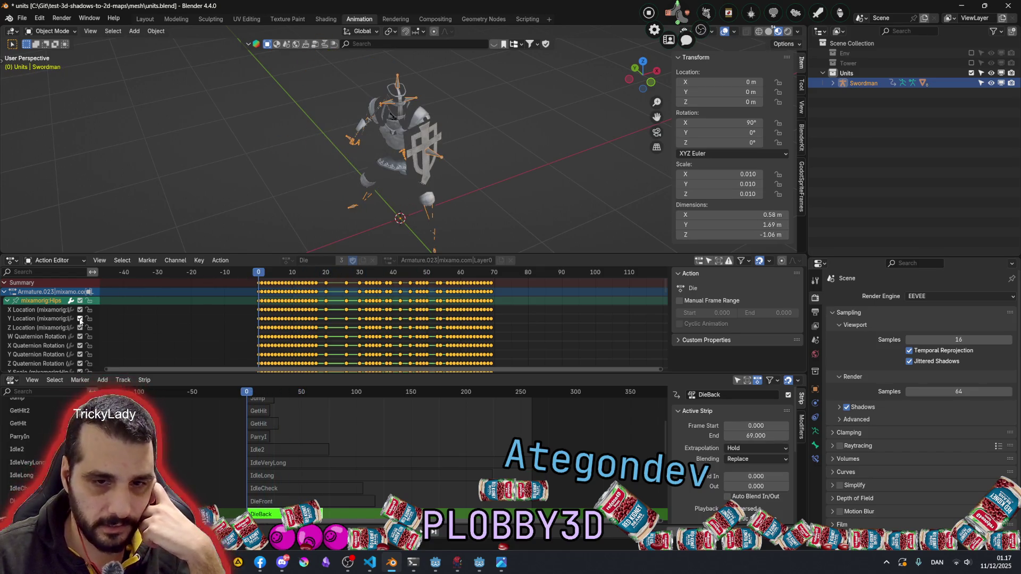
pyautogui.moveTo(264, 271); pyautogui.dragTo(457, 263)
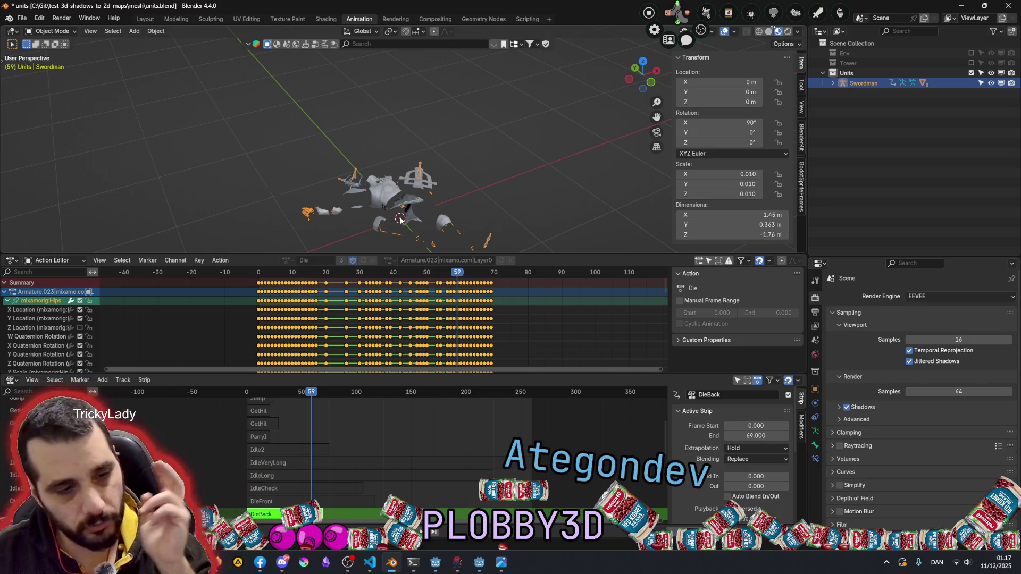
pyautogui.click(478, 564)
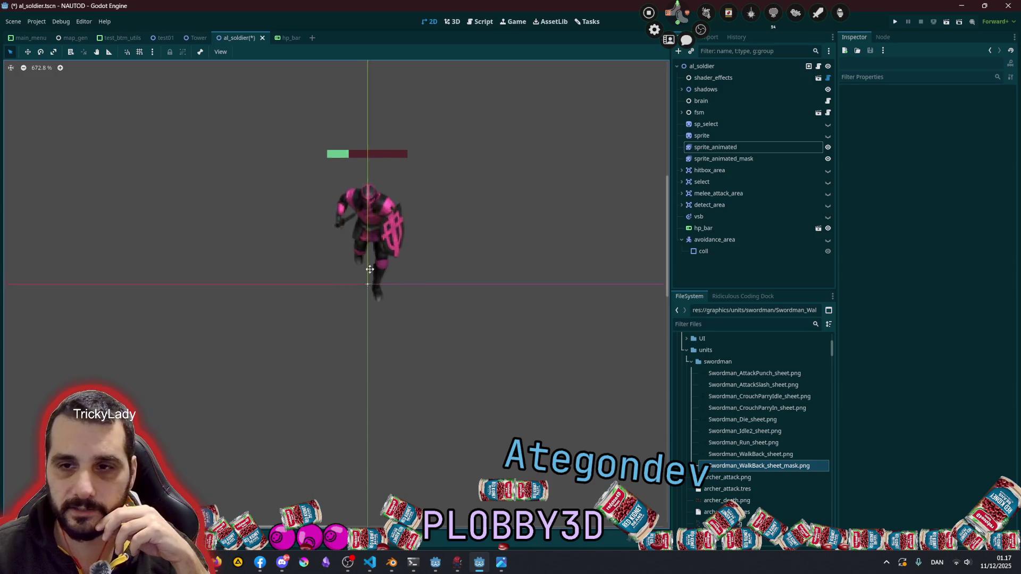
# Select both sprite_animated and sprite_animated_mask, briefly toggling the mask layer's visibility
pyautogui.click(403, 242)
pyautogui.scroll(-4, 522, 210)
pyautogui.scroll(3, 522, 210)
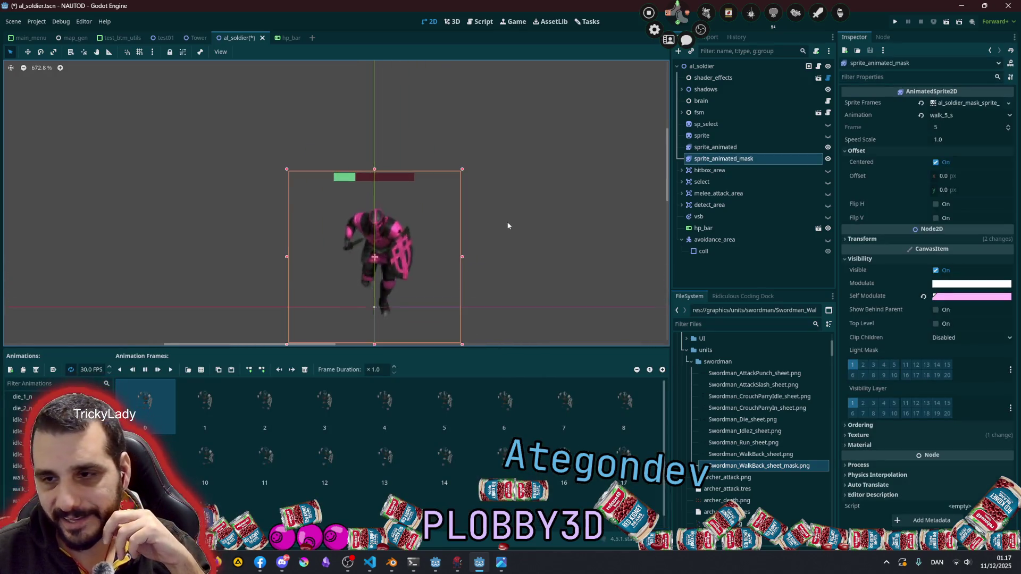
pyautogui.click(507, 225)
pyautogui.scroll(1, 508, 226)
pyautogui.click(715, 148)
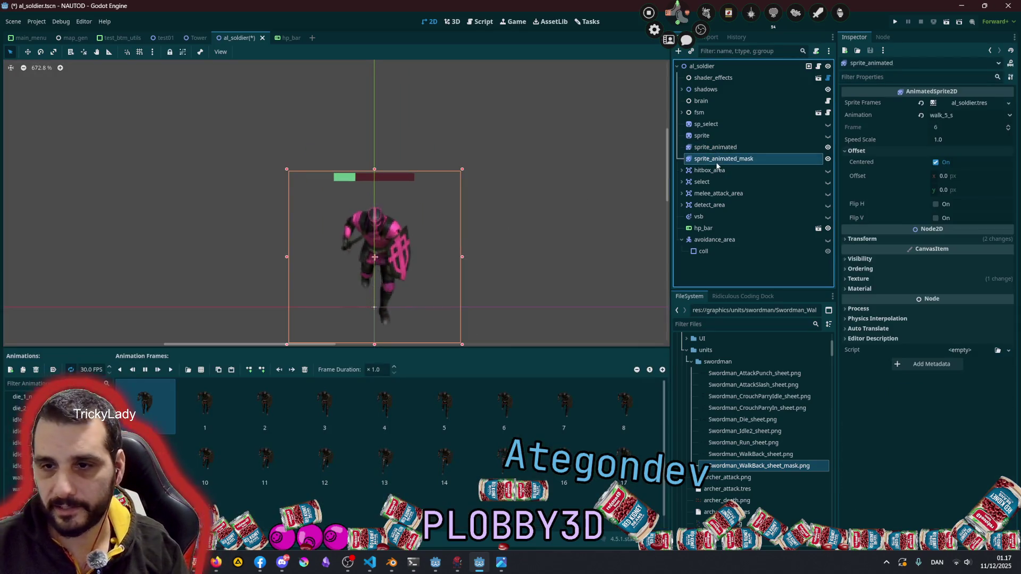
pyautogui.click(828, 158)
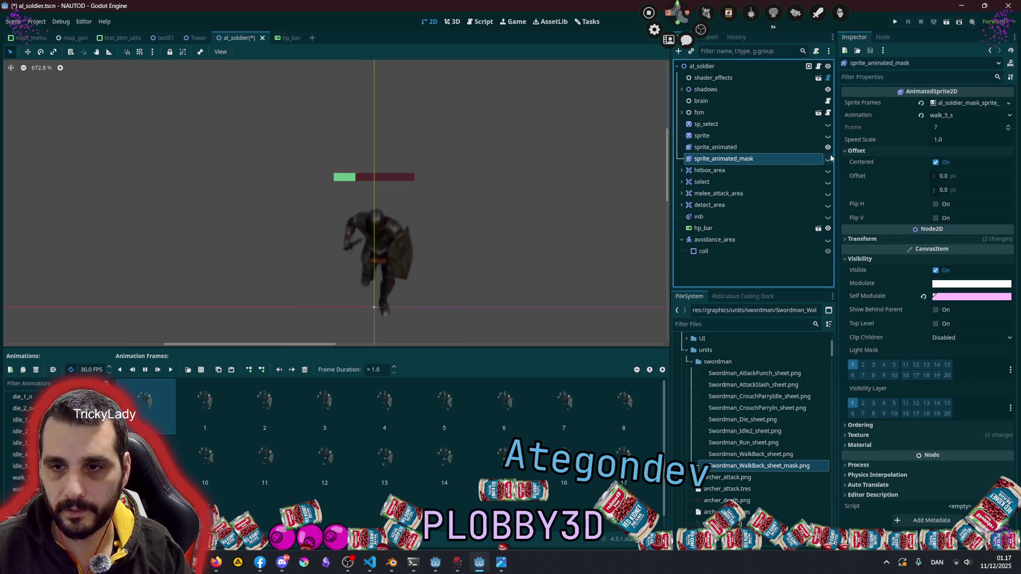
pyautogui.click(828, 159)
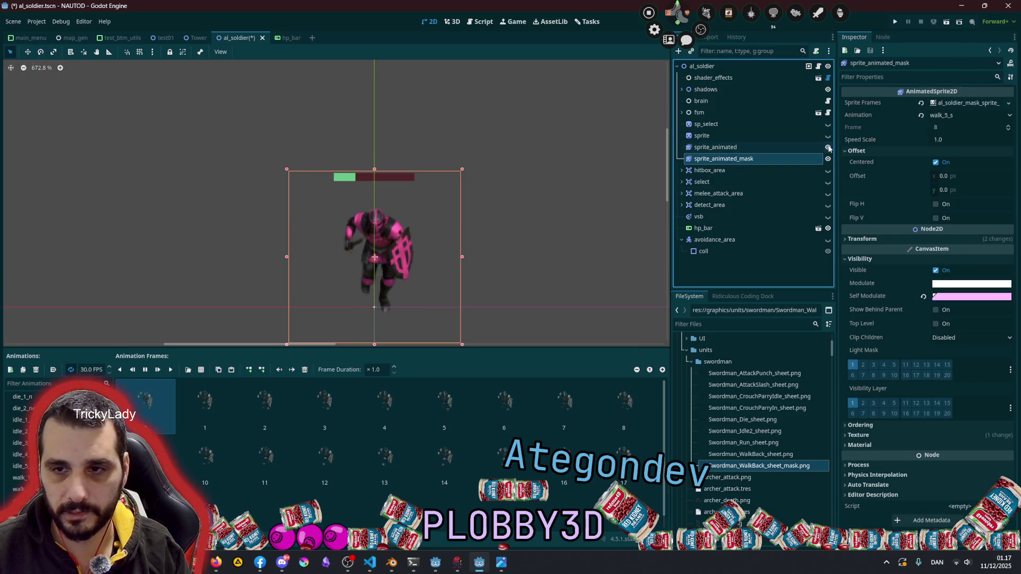
pyautogui.click(763, 150)
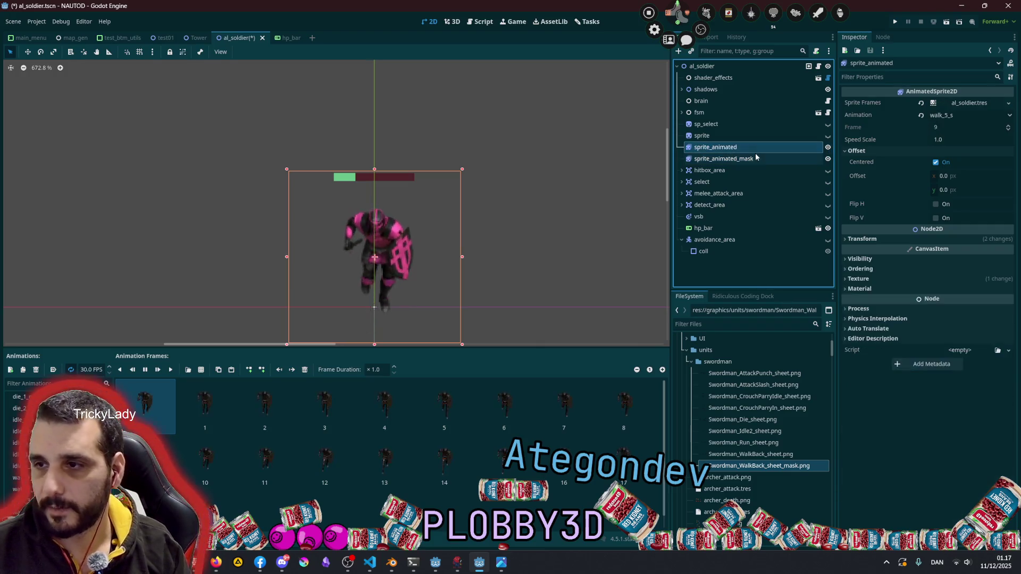
pyautogui.click(751, 149)
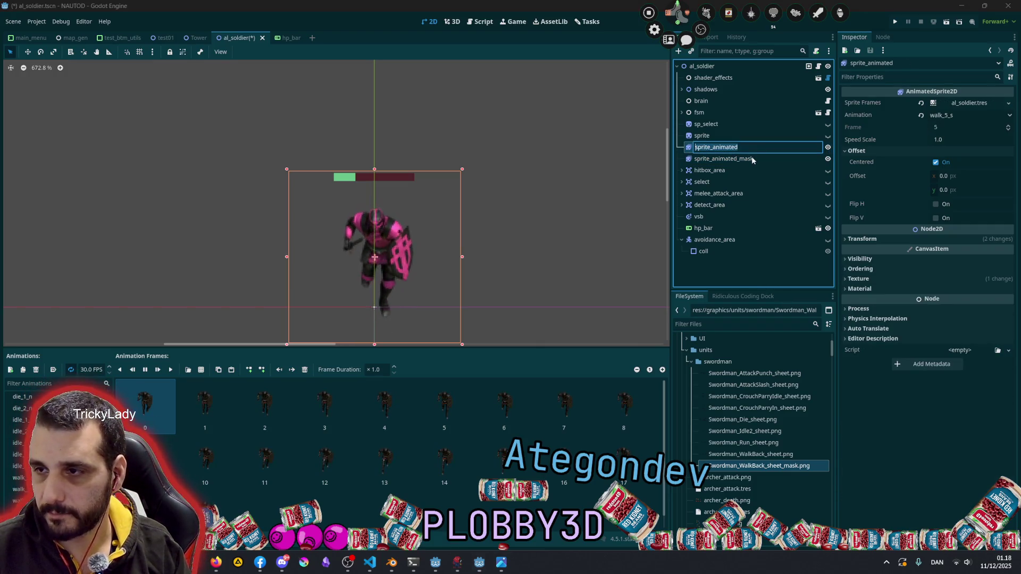
pyautogui.keyDown('shift'); pyautogui.click(755, 158); pyautogui.keyUp('shift')
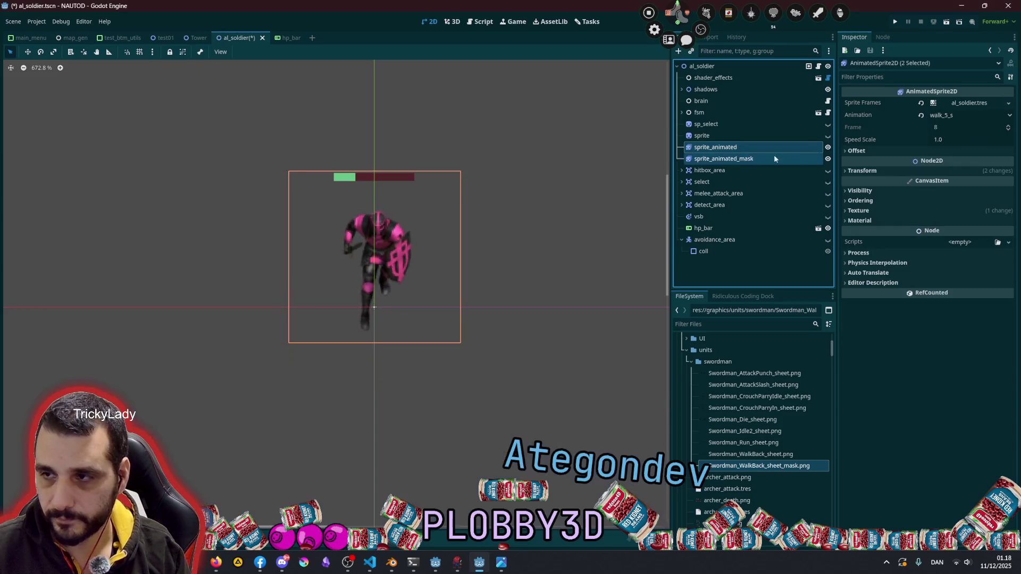
# Set both sprites' Animation to walk_2_ne after briefly trying walk_4_se
pyautogui.click(961, 117)
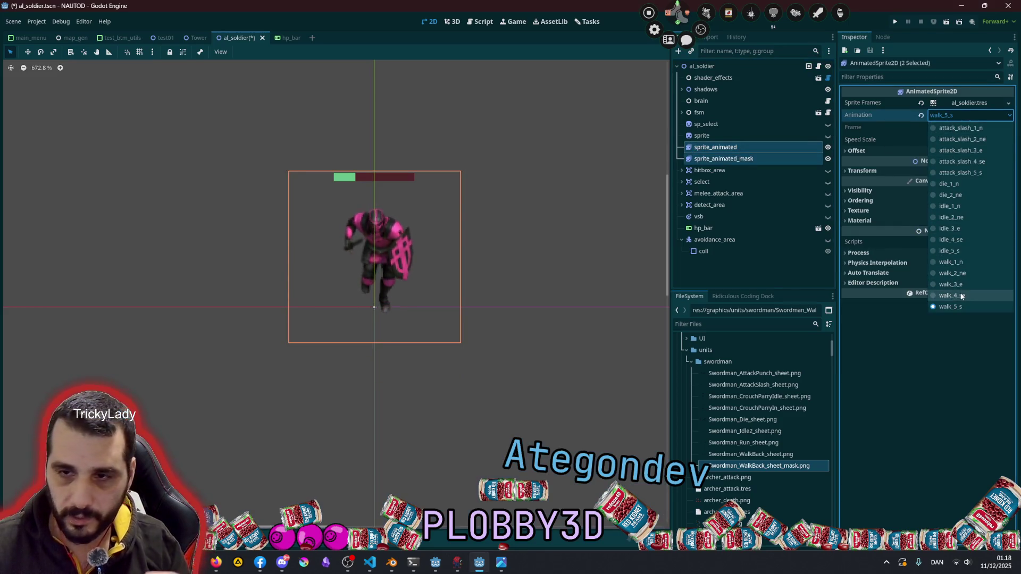
pyautogui.click(952, 296)
pyautogui.click(949, 117)
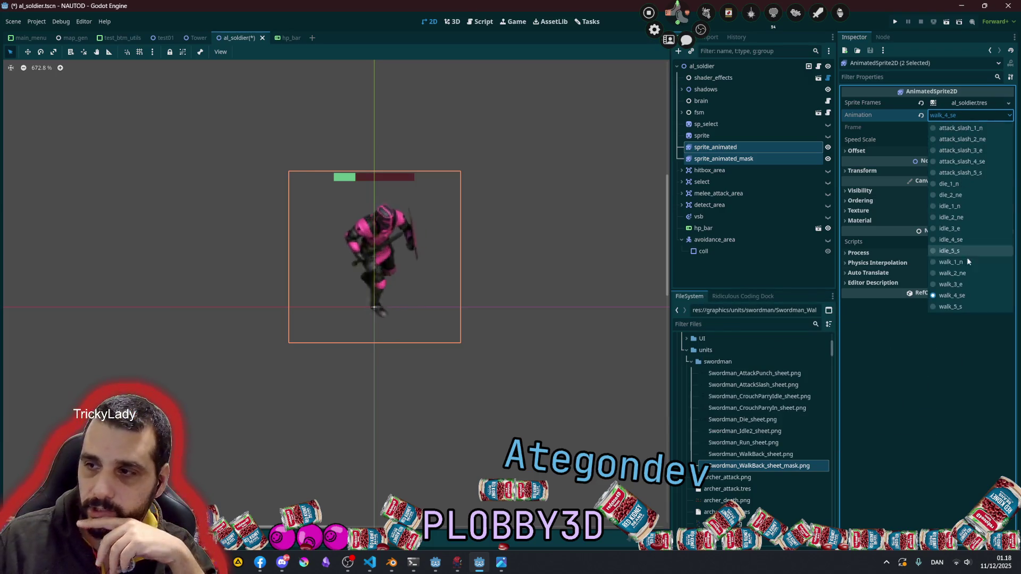
pyautogui.click(965, 274)
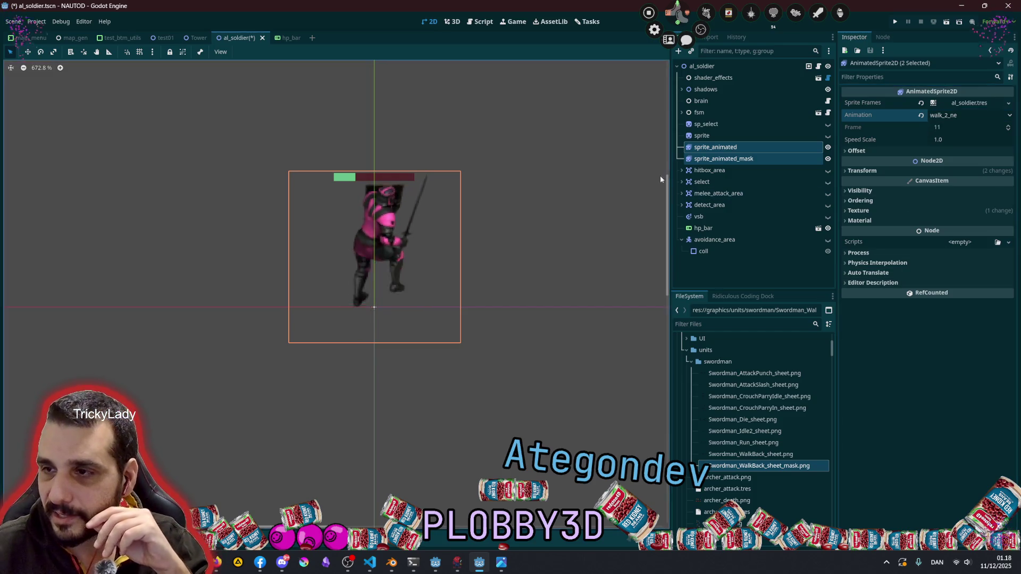
# Set sprite_animated_mask's Self Modulate to a fully saturated cyan
pyautogui.click(722, 159)
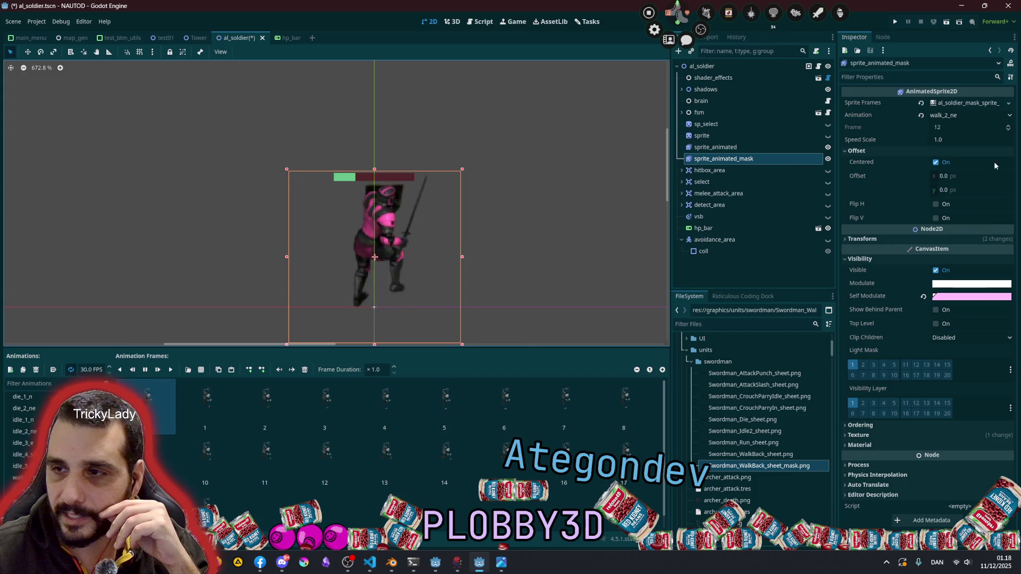
pyautogui.click(971, 296)
pyautogui.click(965, 106)
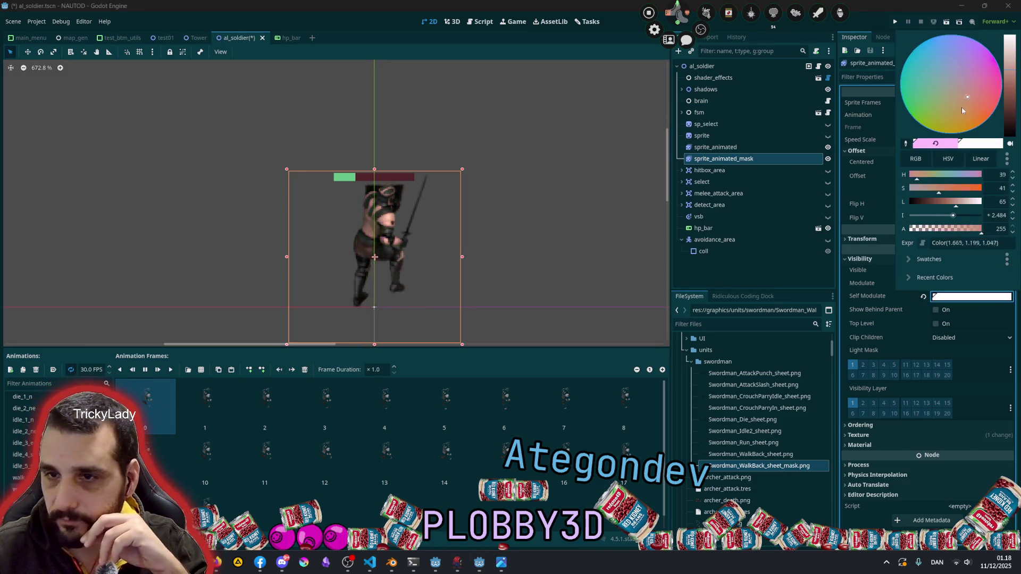
pyautogui.moveTo(953, 134)
pyautogui.mouseDown()
pyautogui.moveTo(907, 125)
pyautogui.moveTo(889, 140)
pyautogui.mouseUp()
pyautogui.moveTo(938, 9)
pyautogui.mouseDown()
pyautogui.moveTo(979, 25)
pyautogui.moveTo(939, 38)
pyautogui.moveTo(903, 71)
pyautogui.moveTo(892, 140)
pyautogui.mouseUp()
pyautogui.moveTo(980, 97)
pyautogui.mouseDown()
pyautogui.moveTo(979, 48)
pyautogui.moveTo(1000, 85)
pyautogui.moveTo(889, 92)
pyautogui.moveTo(931, 62)
pyautogui.moveTo(933, 37)
pyautogui.moveTo(912, 52)
pyautogui.mouseUp()
pyautogui.moveTo(974, 193)
pyautogui.mouseDown()
pyautogui.moveTo(982, 193)
pyautogui.moveTo(913, 205)
pyautogui.moveTo(945, 208)
pyautogui.mouseUp()
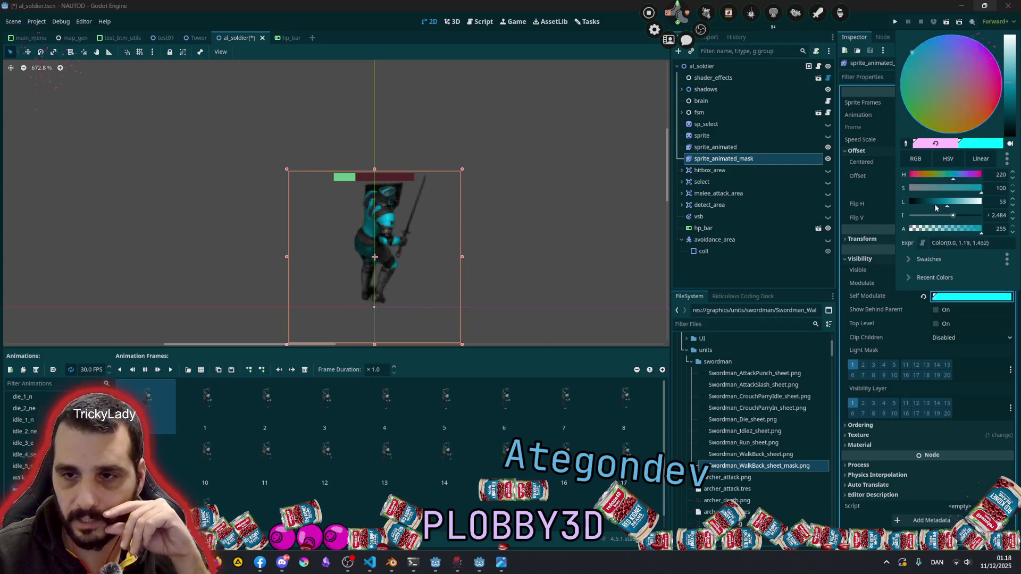
pyautogui.click(503, 138)
# Hide the cyan mask layer and select the base sprite_animated node
pyautogui.scroll(-5, 502, 137)
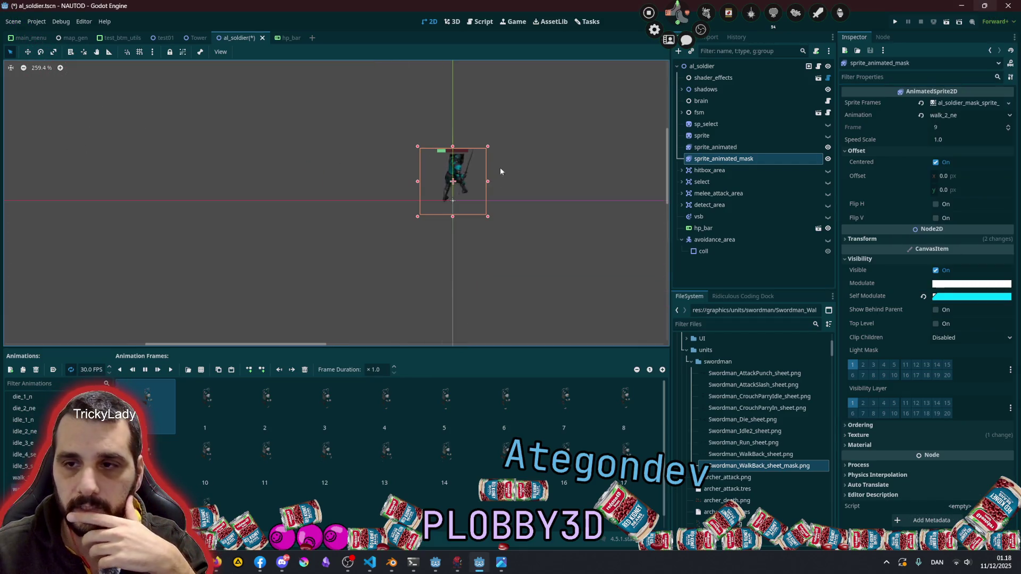
pyautogui.click(420, 168)
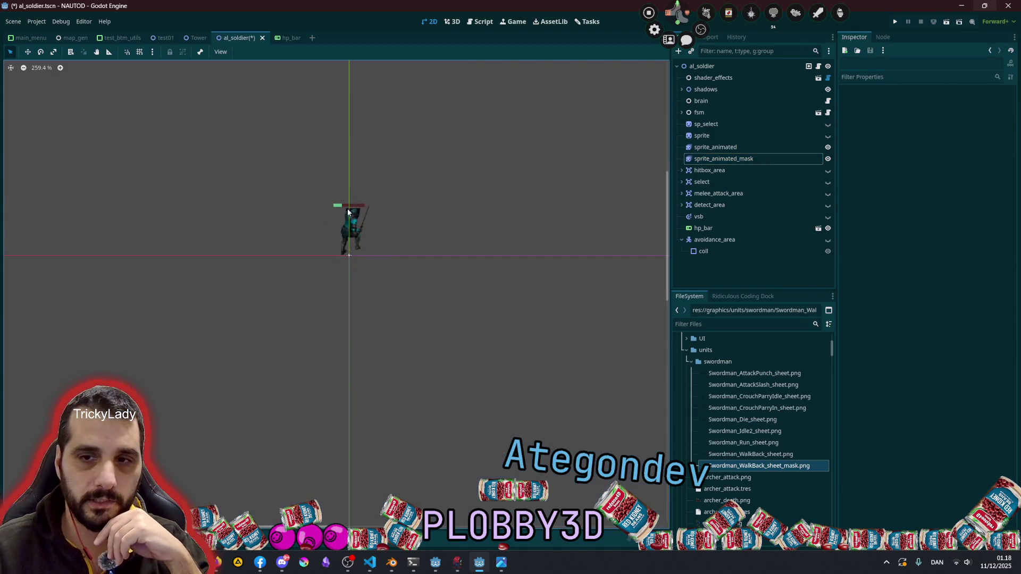
pyautogui.click(357, 230)
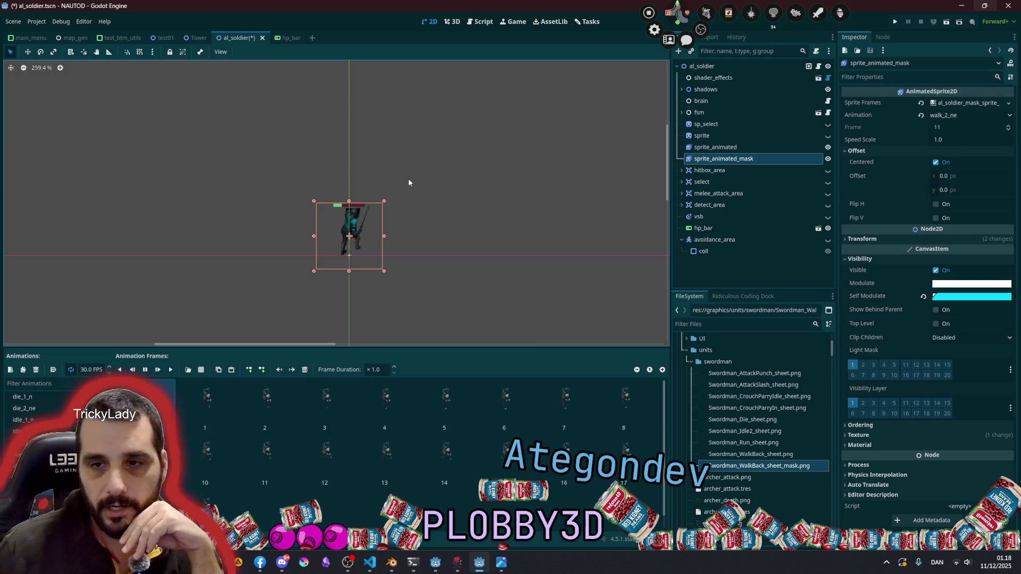
pyautogui.scroll(8, 351, 229)
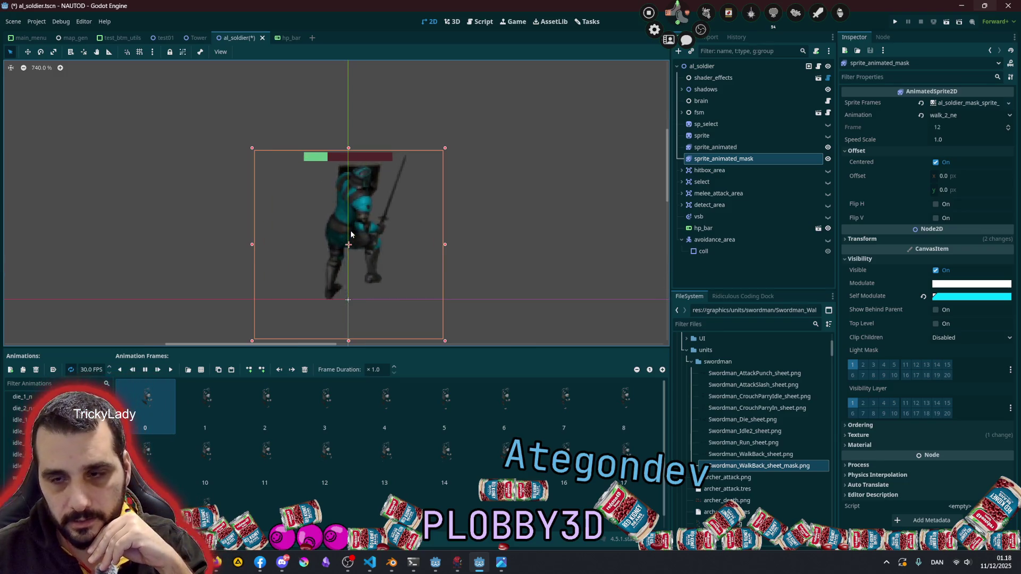
pyautogui.scroll(-3, 356, 232)
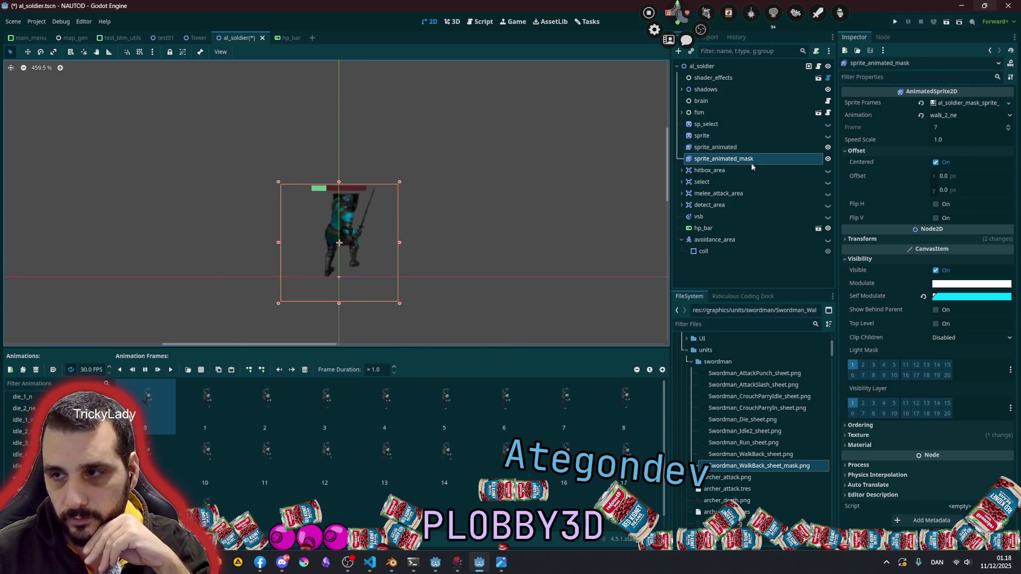
pyautogui.click(827, 158)
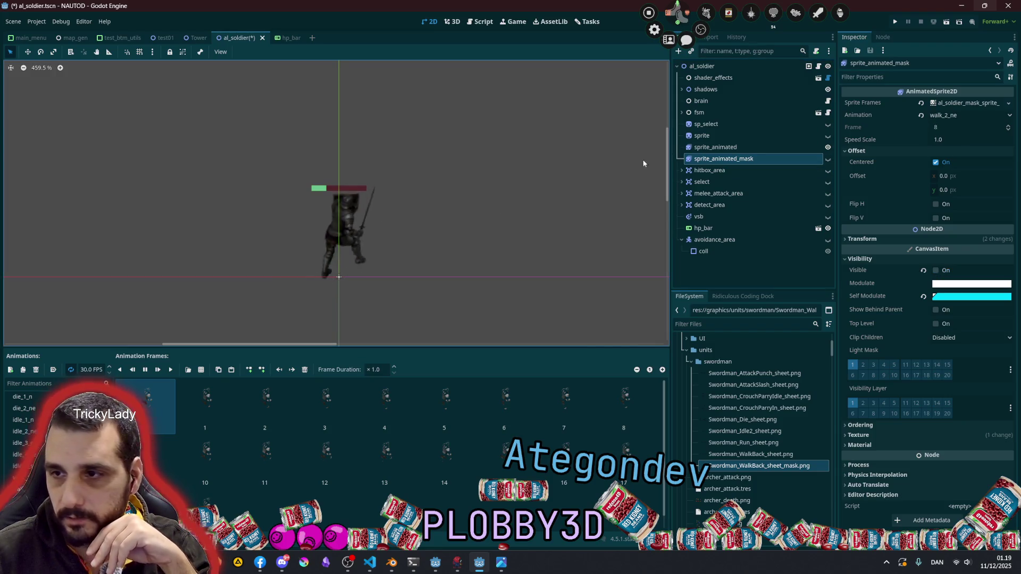
pyautogui.scroll(3, 322, 220)
pyautogui.scroll(1, 323, 221)
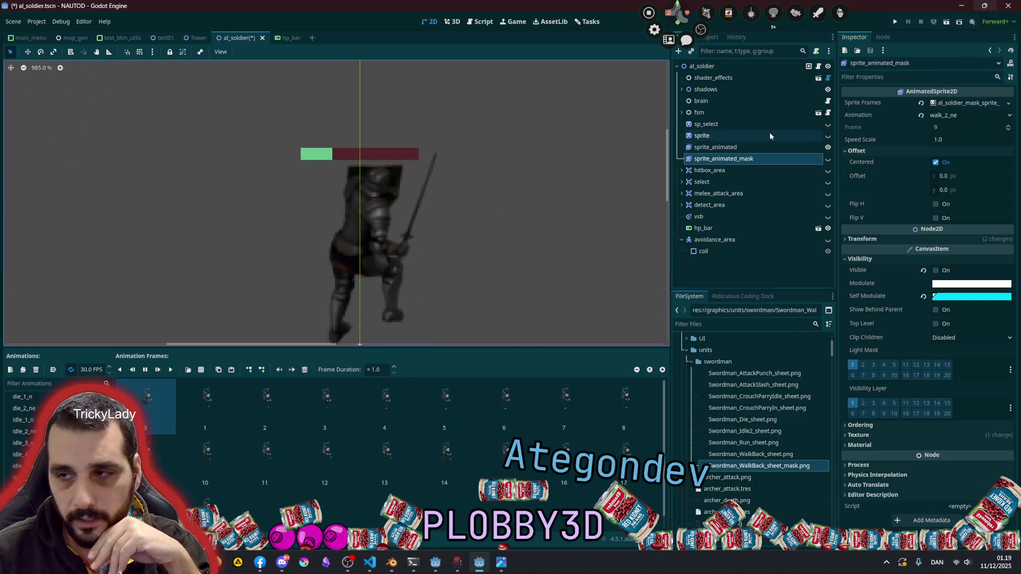
pyautogui.click(723, 147)
pyautogui.click(915, 259)
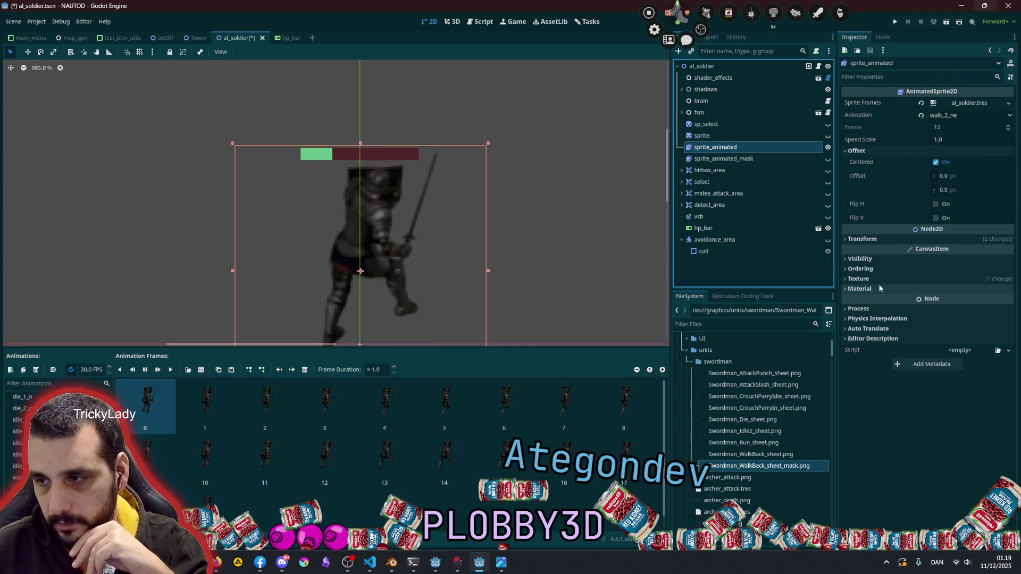
# Set sprite_animated's Visibility Self Modulate to a bright, saturated cyan
pyautogui.click(867, 259)
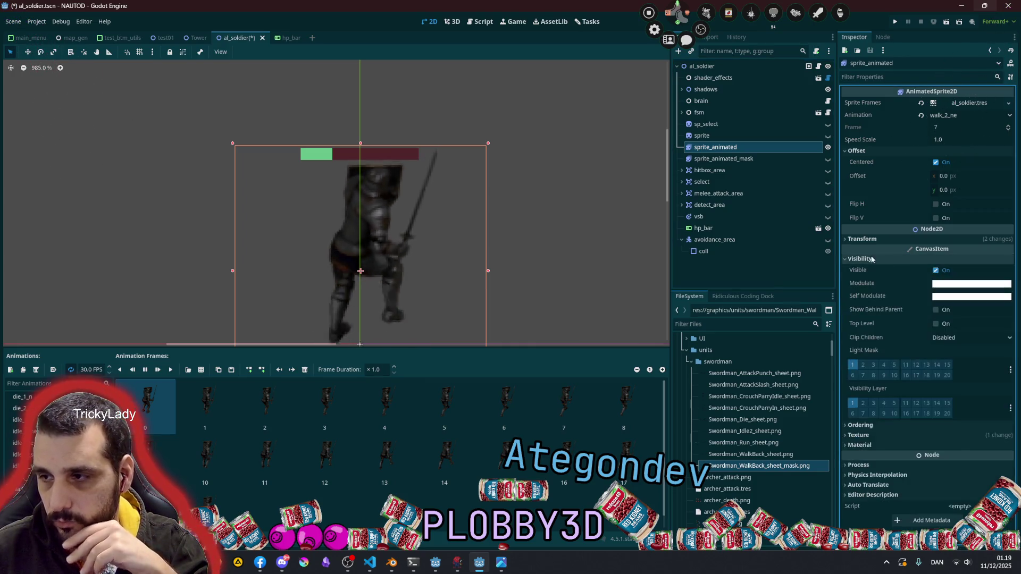
pyautogui.click(946, 296)
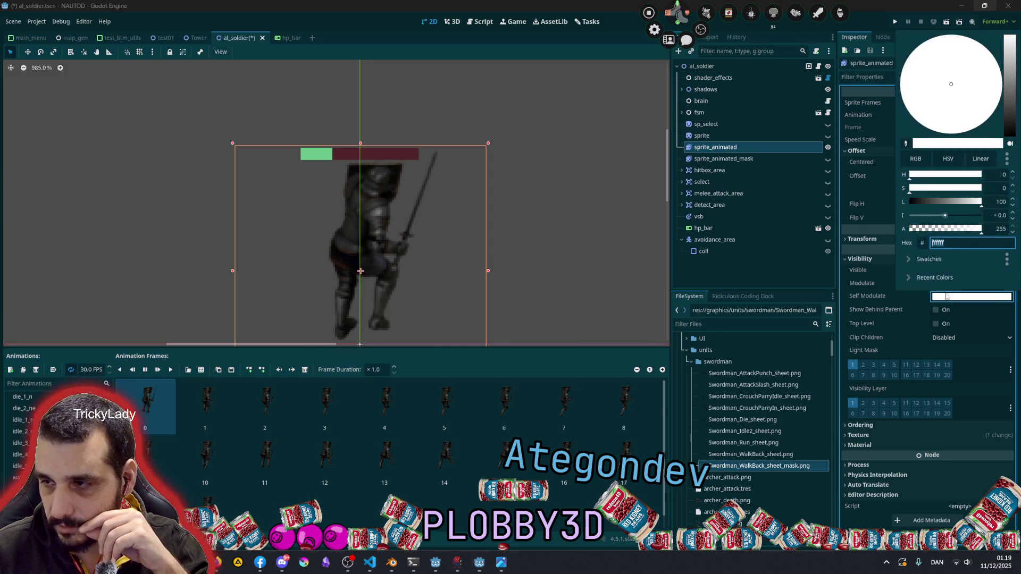
pyautogui.moveTo(945, 215); pyautogui.dragTo(956, 216)
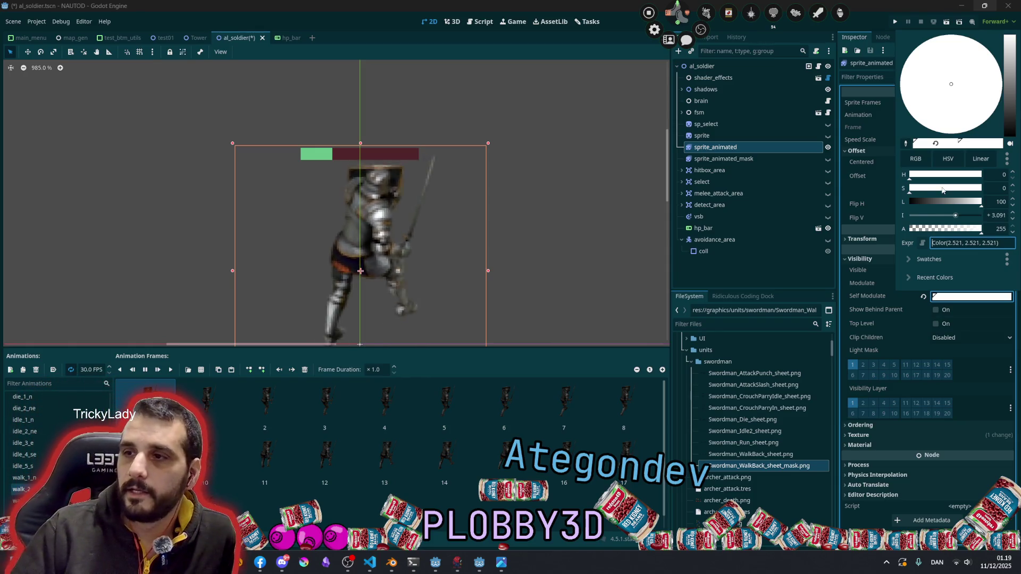
pyautogui.moveTo(939, 189)
pyautogui.mouseDown()
pyautogui.moveTo(957, 188)
pyautogui.moveTo(921, 201)
pyautogui.moveTo(948, 201)
pyautogui.moveTo(958, 215)
pyautogui.mouseUp()
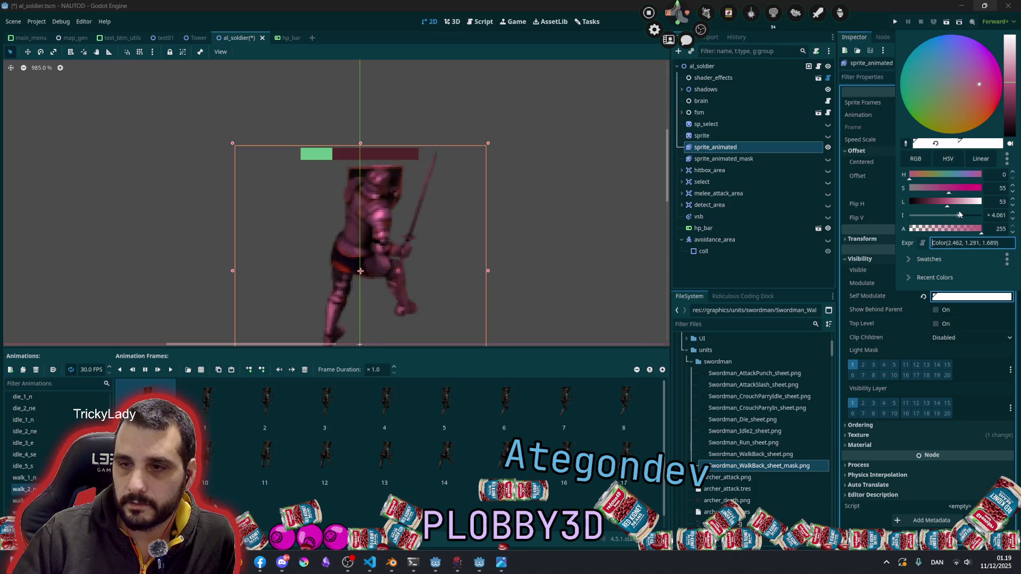
pyautogui.moveTo(952, 85)
pyautogui.mouseDown()
pyautogui.moveTo(930, 114)
pyautogui.moveTo(870, 63)
pyautogui.mouseUp()
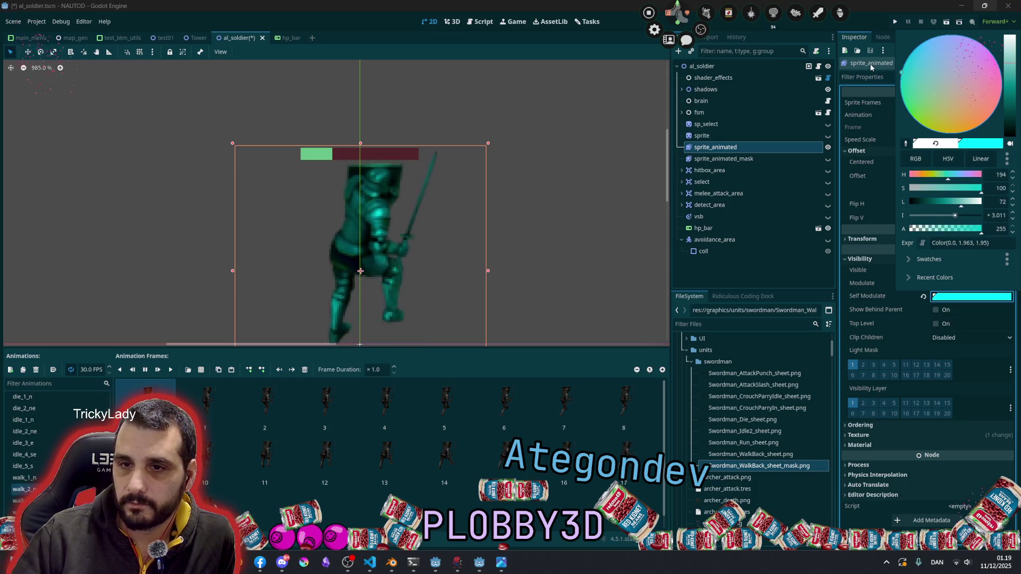
pyautogui.click(450, 100)
pyautogui.scroll(-6, 391, 230)
pyautogui.scroll(3, 380, 142)
pyautogui.click(380, 142)
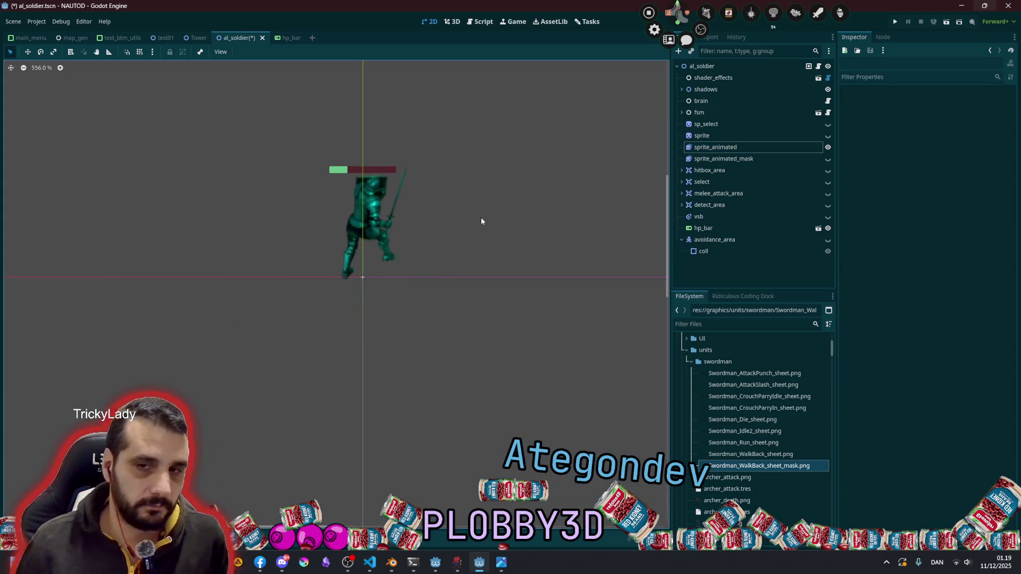
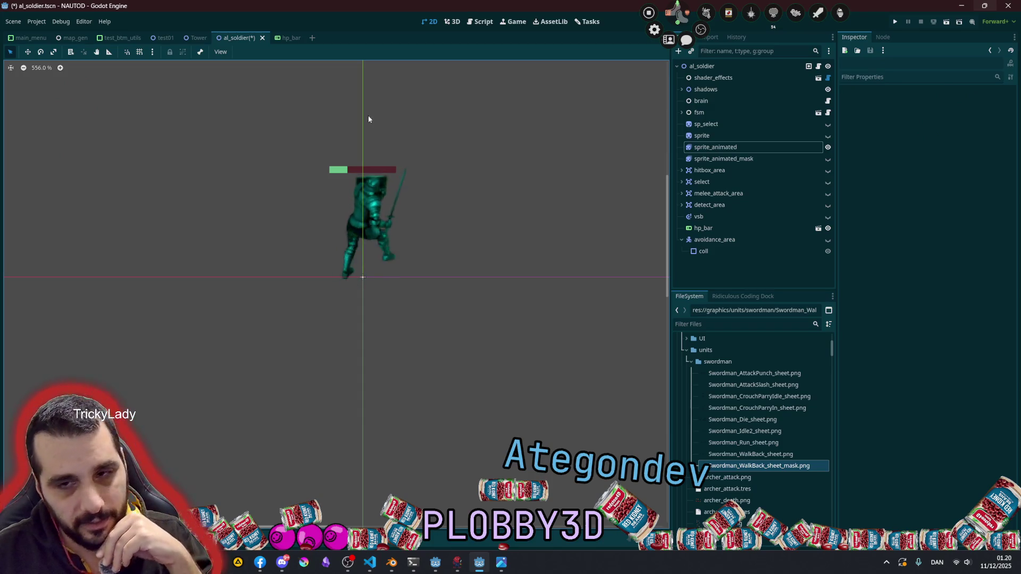
# Box-select the nodes around the soldier, then clear the selection and reposition the view
pyautogui.moveTo(290, 115); pyautogui.dragTo(472, 343)
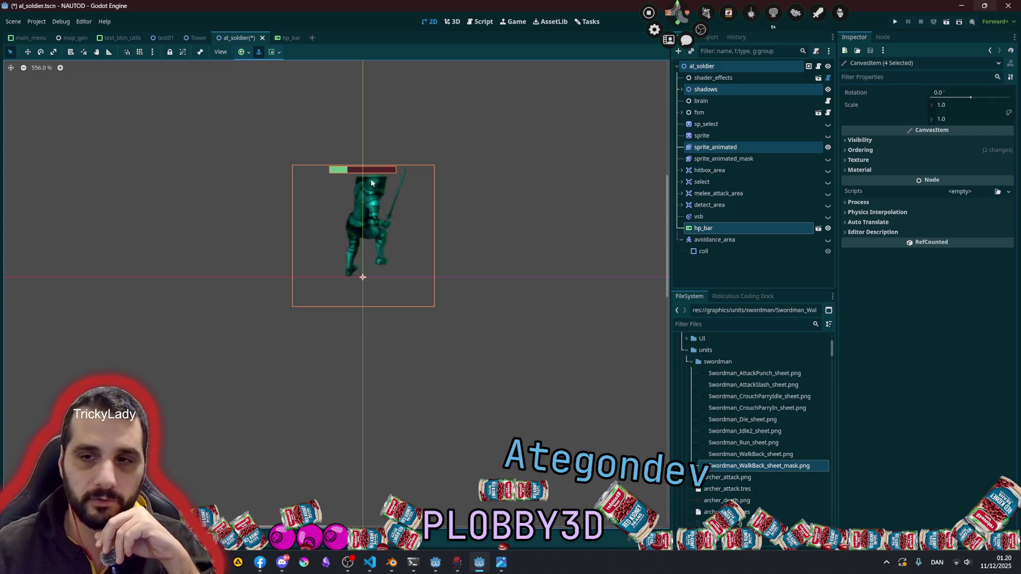
pyautogui.click(479, 175)
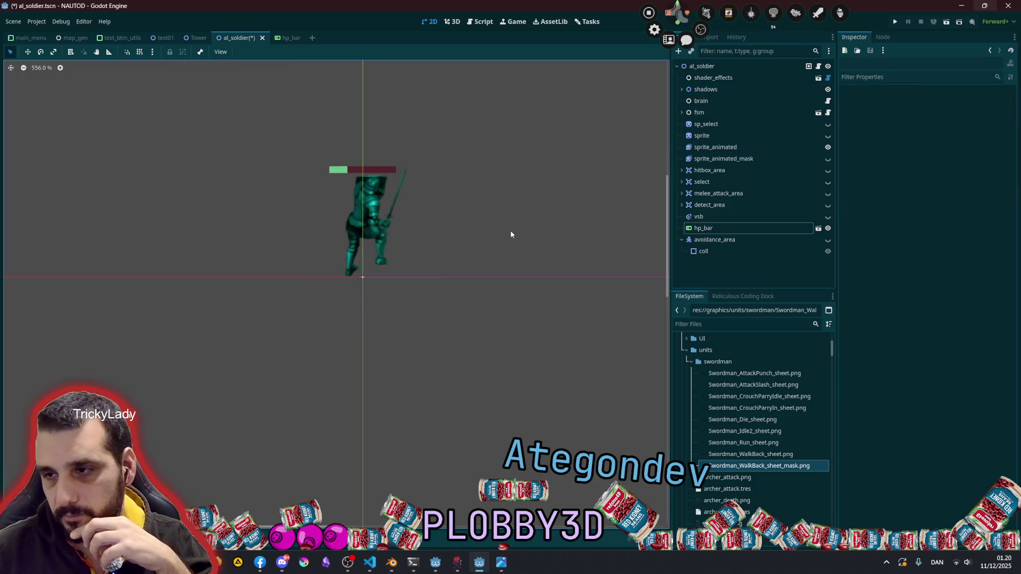
pyautogui.scroll(-12, 509, 231)
pyautogui.scroll(-1, 472, 246)
pyautogui.moveTo(472, 245); pyautogui.dragTo(372, 282, button='middle')
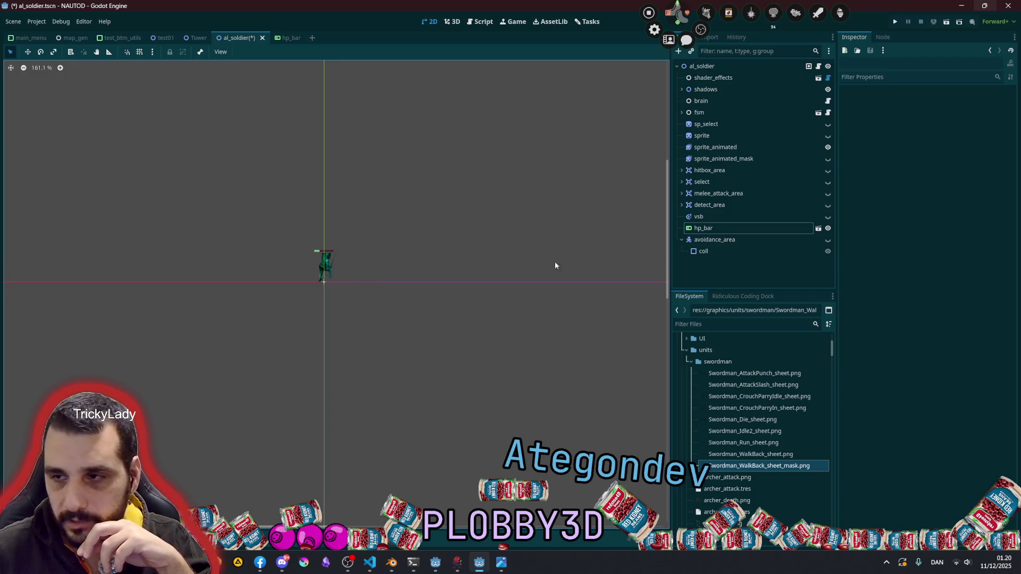
# Inspect the static and animated sprites, briefly showing the static soldier before hiding it again
pyautogui.click(814, 137)
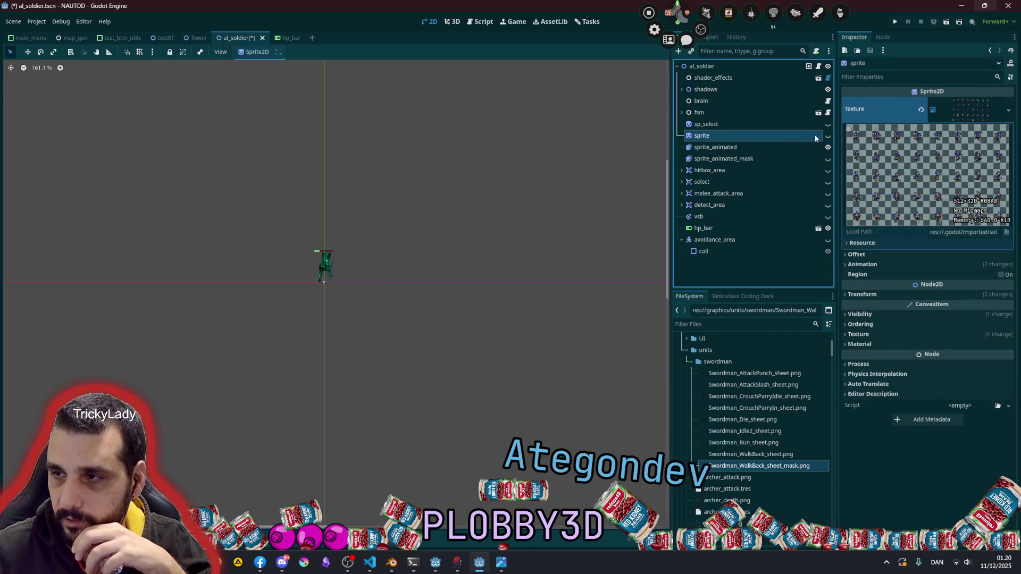
pyautogui.click(819, 147)
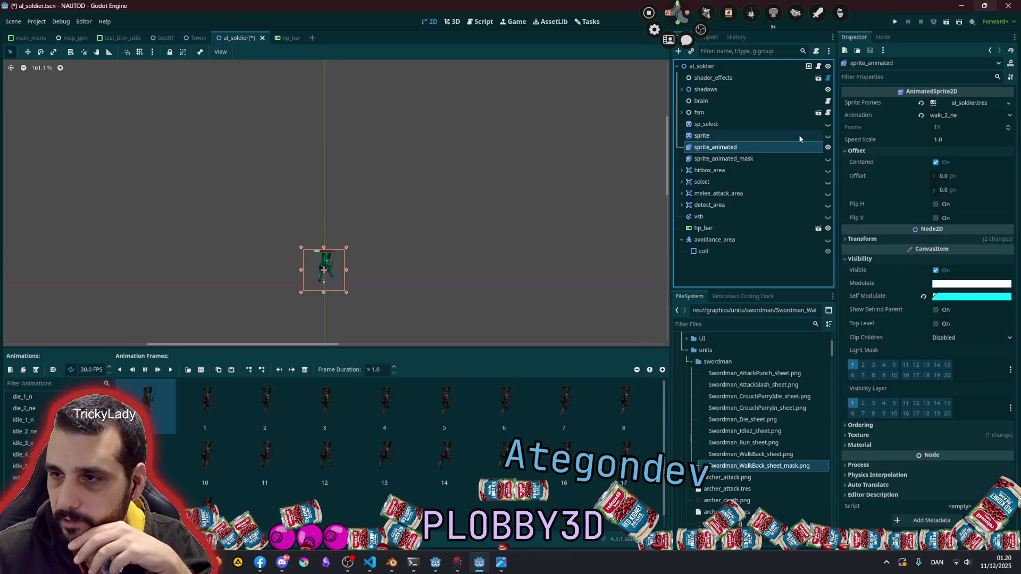
pyautogui.click(828, 136)
pyautogui.scroll(6, 332, 296)
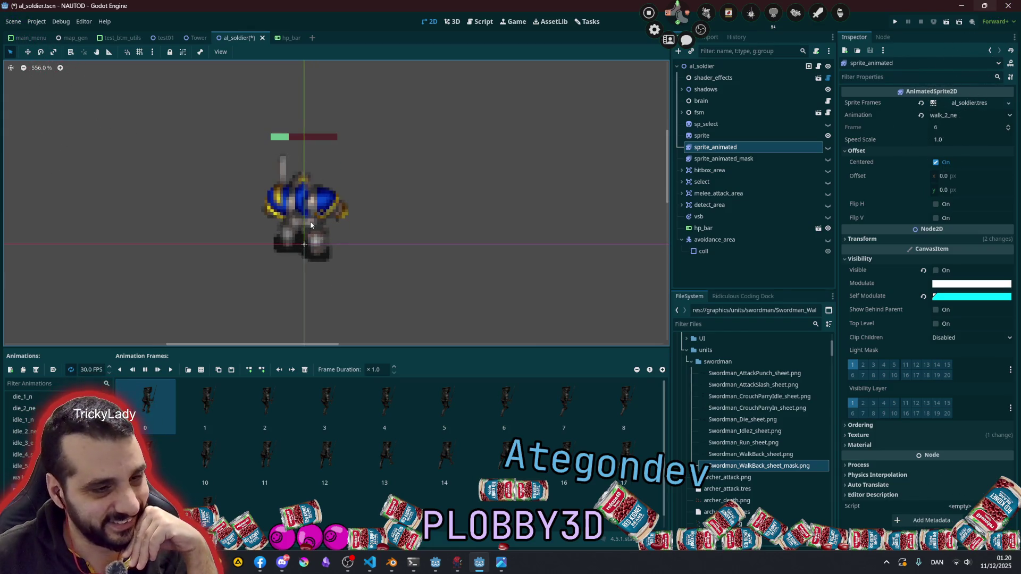
pyautogui.scroll(-2, 310, 221)
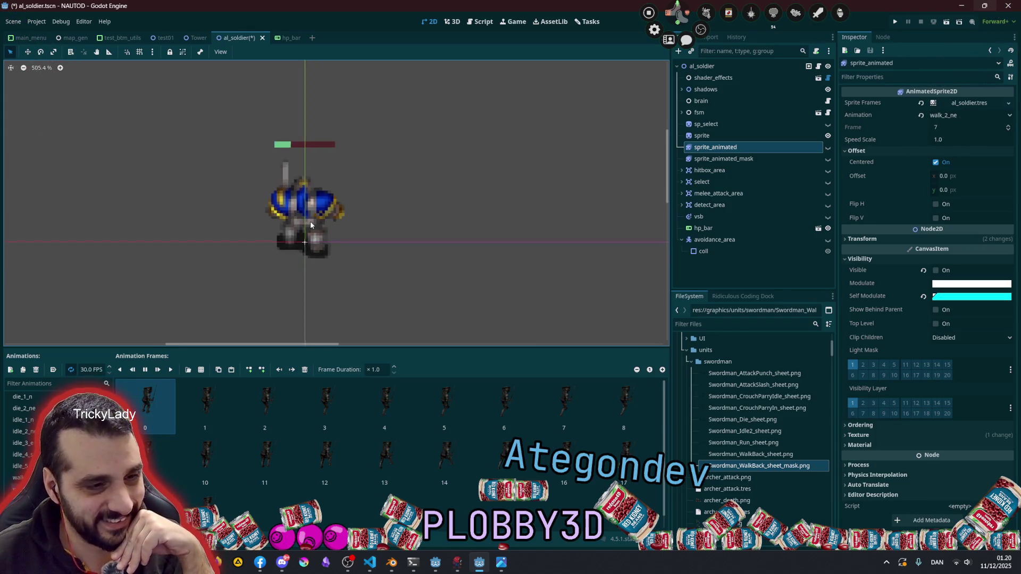
pyautogui.click(828, 137)
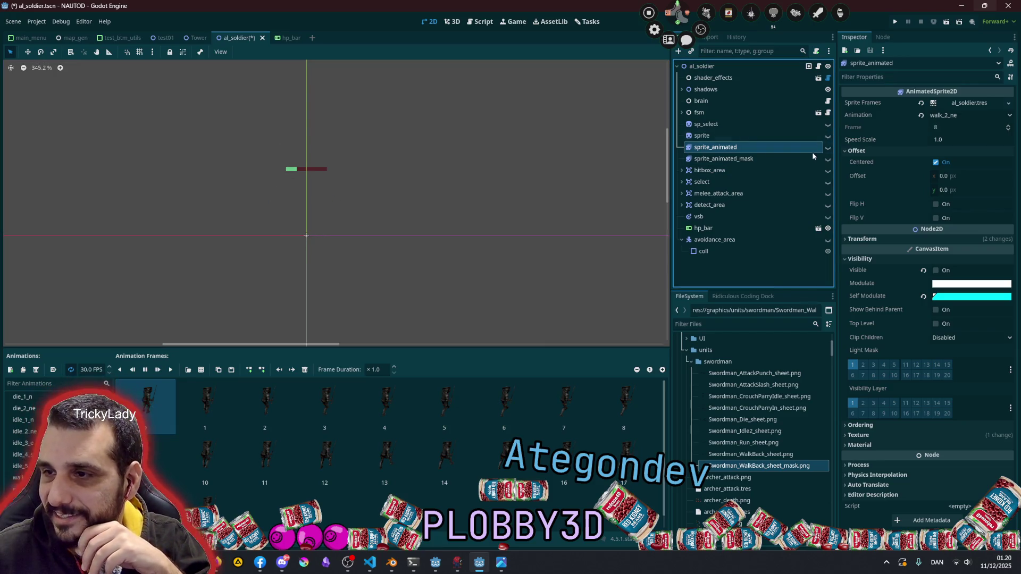
pyautogui.click(828, 148)
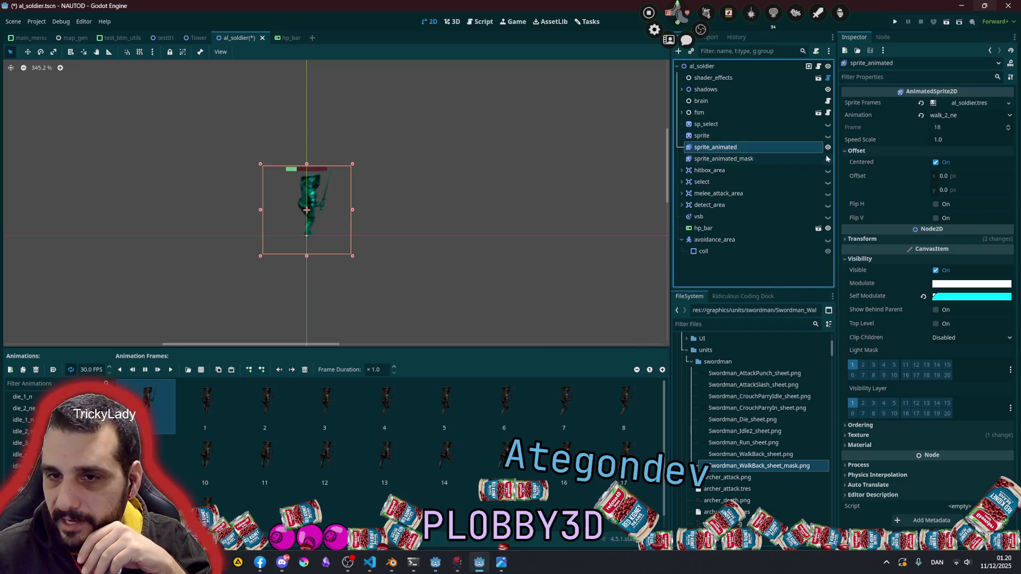
pyautogui.scroll(2, 312, 188)
# Tint sprite_animated_mask's Self Modulate salmon pink, comparing it against the old cyan via undo/redo
pyautogui.click(773, 158)
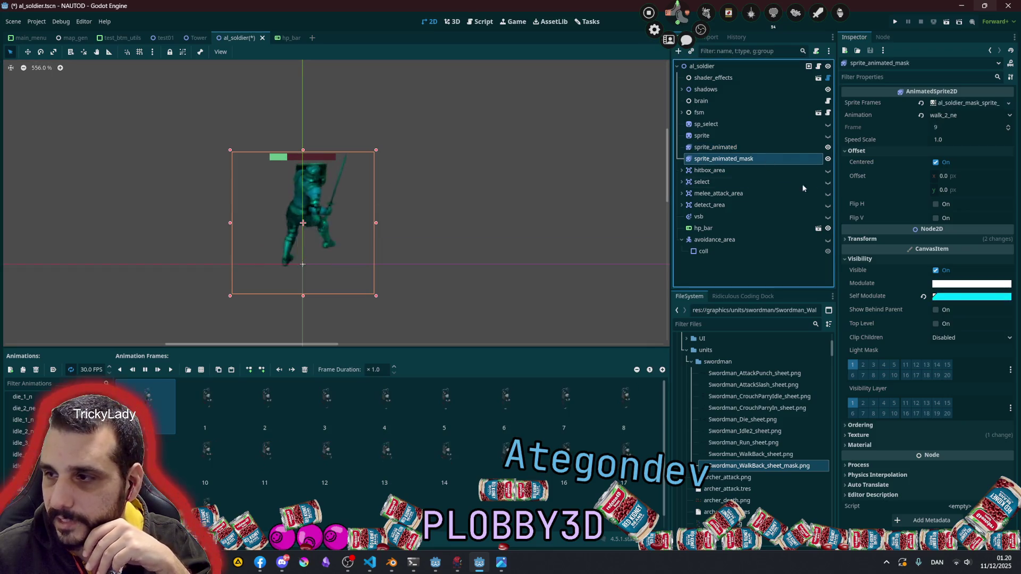
pyautogui.click(972, 296)
pyautogui.click(985, 81)
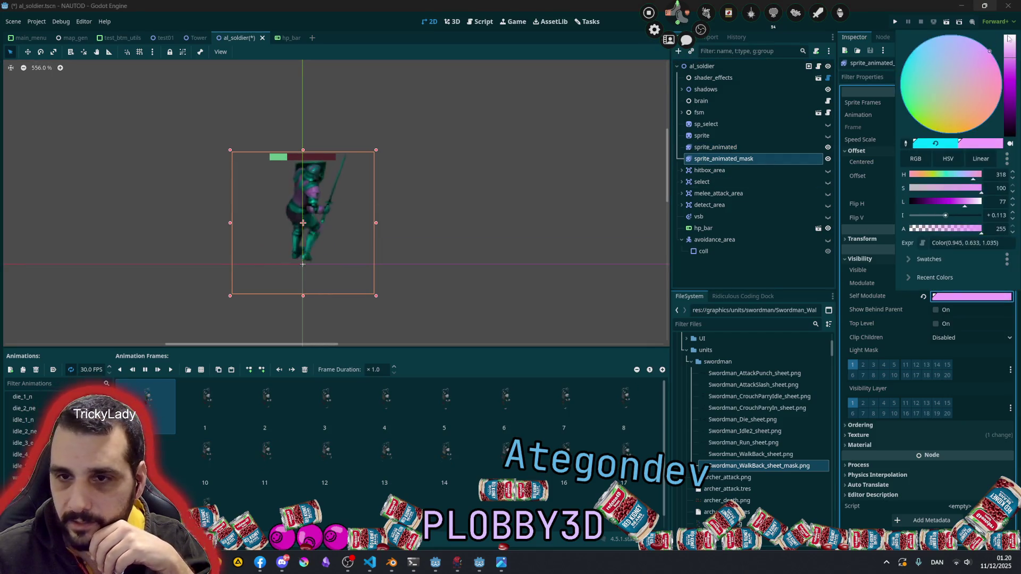
pyautogui.click(566, 131)
pyautogui.scroll(-2, 530, 162)
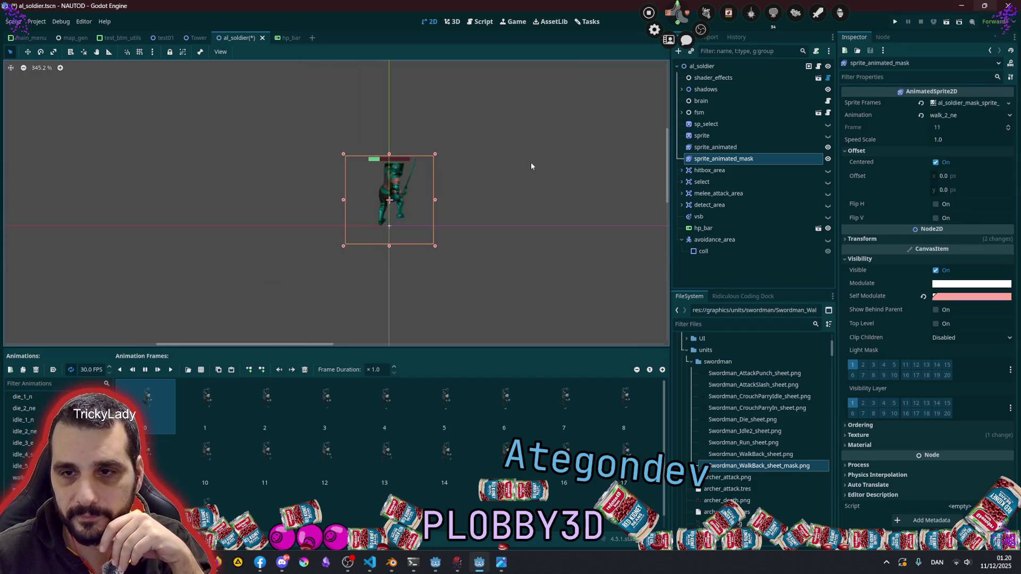
pyautogui.click(962, 298)
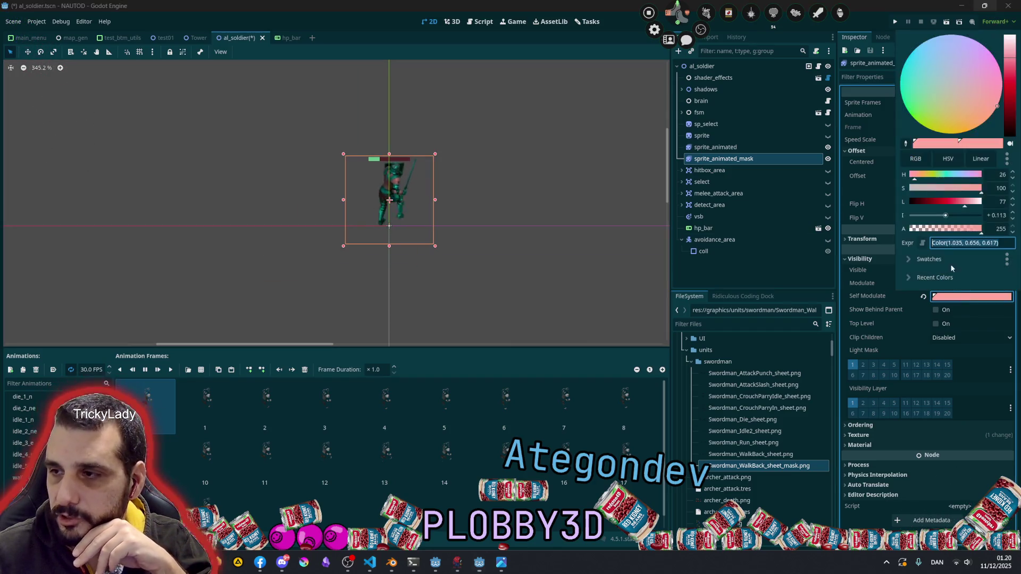
pyautogui.hotkey('ctrl', 'z')
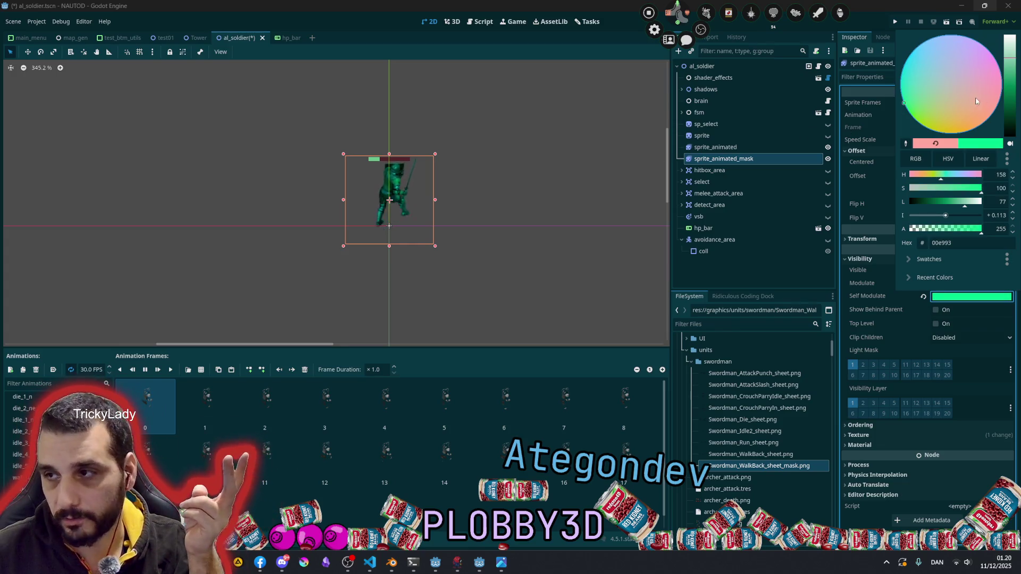
pyautogui.hotkey('ctrl', 'shift', 'z')
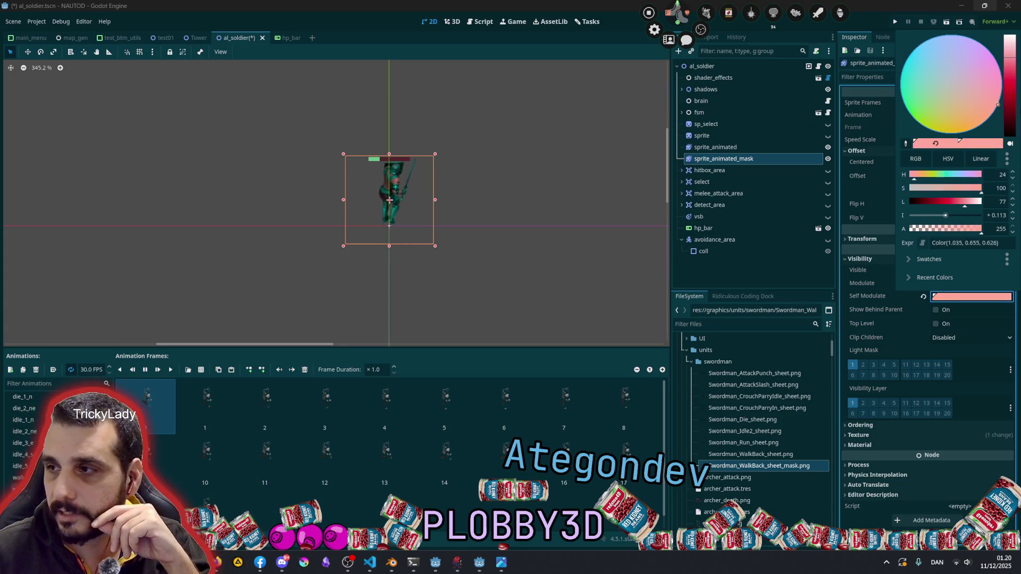
pyautogui.click(470, 187)
pyautogui.scroll(3, 384, 205)
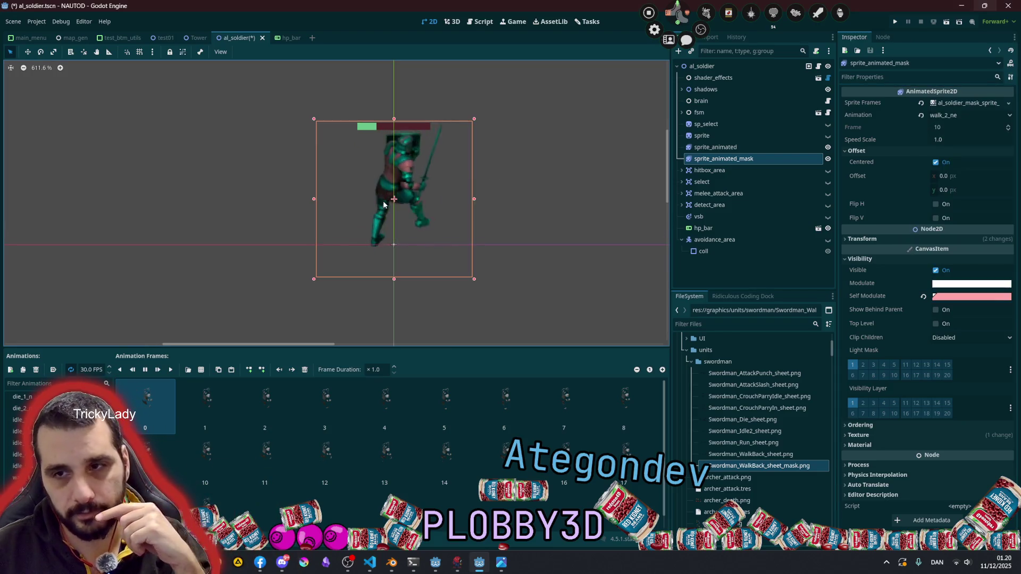
pyautogui.scroll(2, 386, 208)
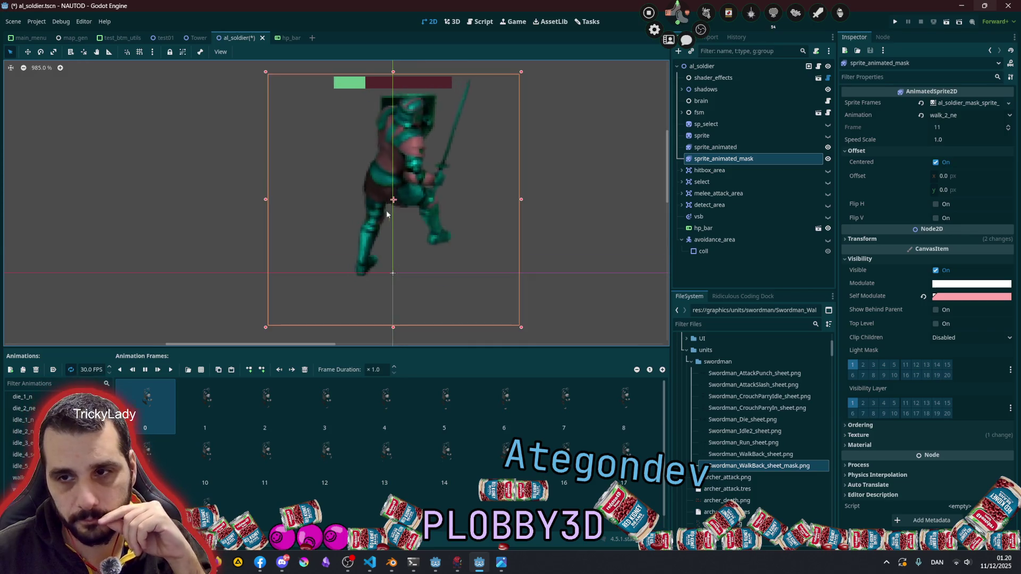
pyautogui.scroll(-2, 446, 203)
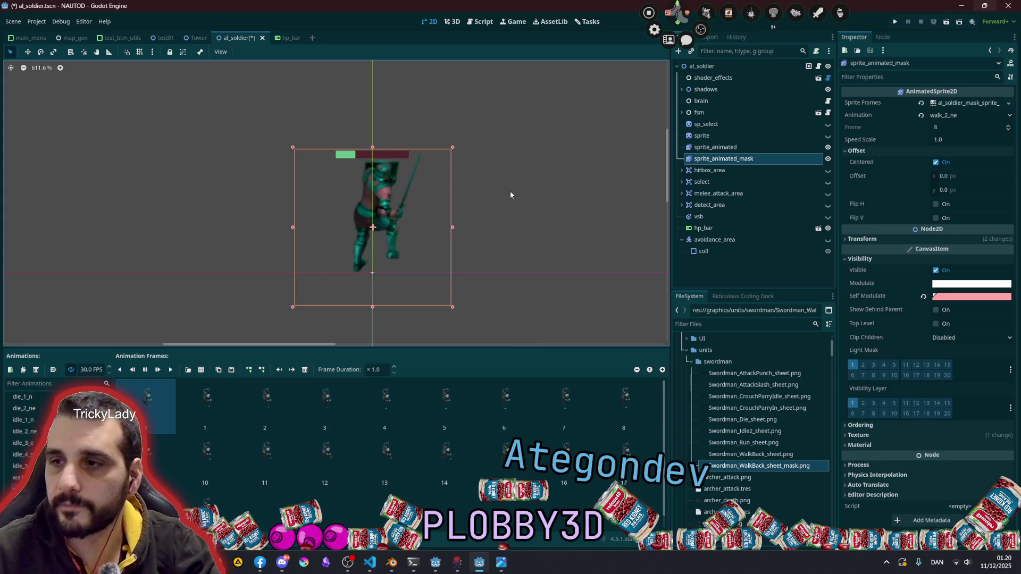
# Set sprite_animated's Self Modulate to pure white (L 100) with raised Intensity for silver armour
pyautogui.click(702, 147)
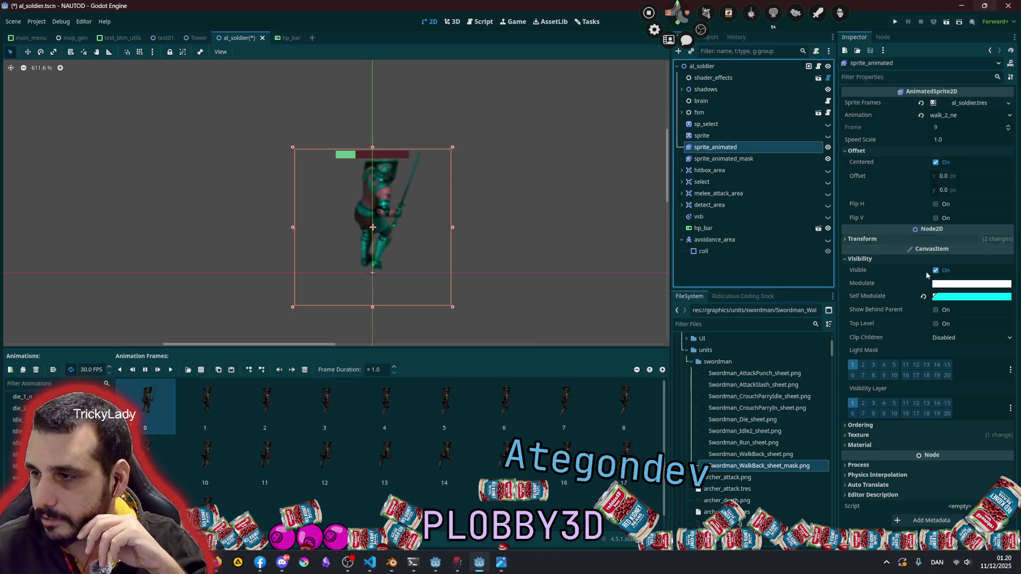
pyautogui.click(952, 296)
pyautogui.moveTo(968, 204)
pyautogui.mouseDown()
pyautogui.moveTo(984, 204)
pyautogui.moveTo(968, 220)
pyautogui.moveTo(916, 218)
pyautogui.moveTo(983, 225)
pyautogui.moveTo(926, 219)
pyautogui.moveTo(941, 227)
pyautogui.mouseUp()
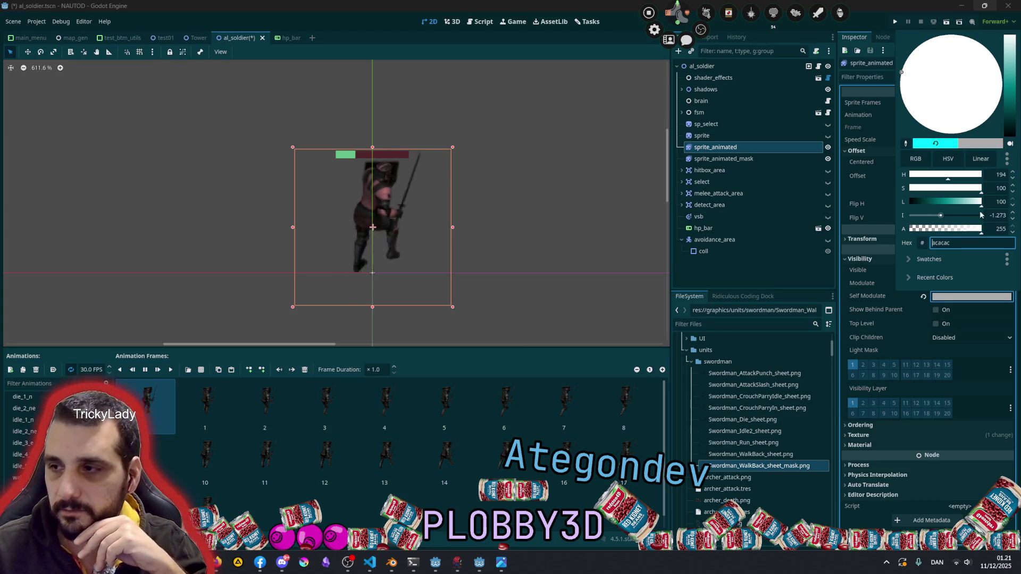
pyautogui.moveTo(941, 215); pyautogui.dragTo(958, 217)
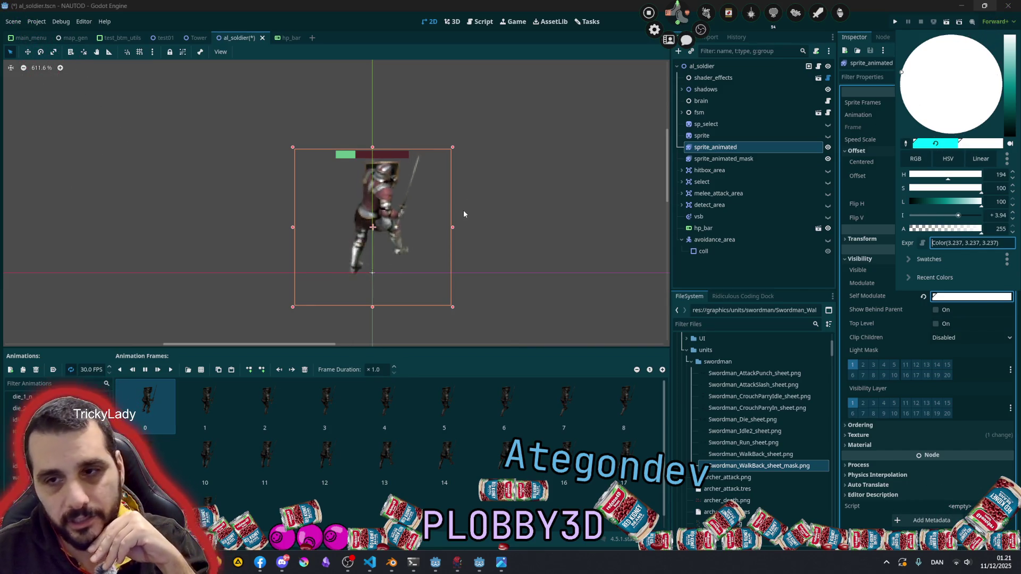
pyautogui.click(463, 209)
pyautogui.scroll(-3, 477, 187)
pyautogui.scroll(3, 486, 234)
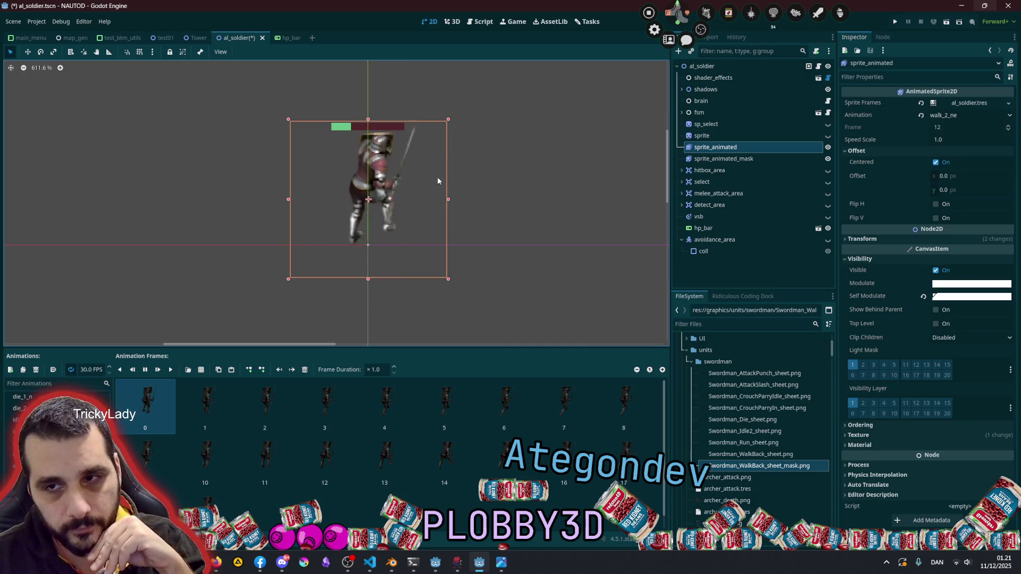
pyautogui.scroll(6, 349, 185)
pyautogui.scroll(12, 361, 184)
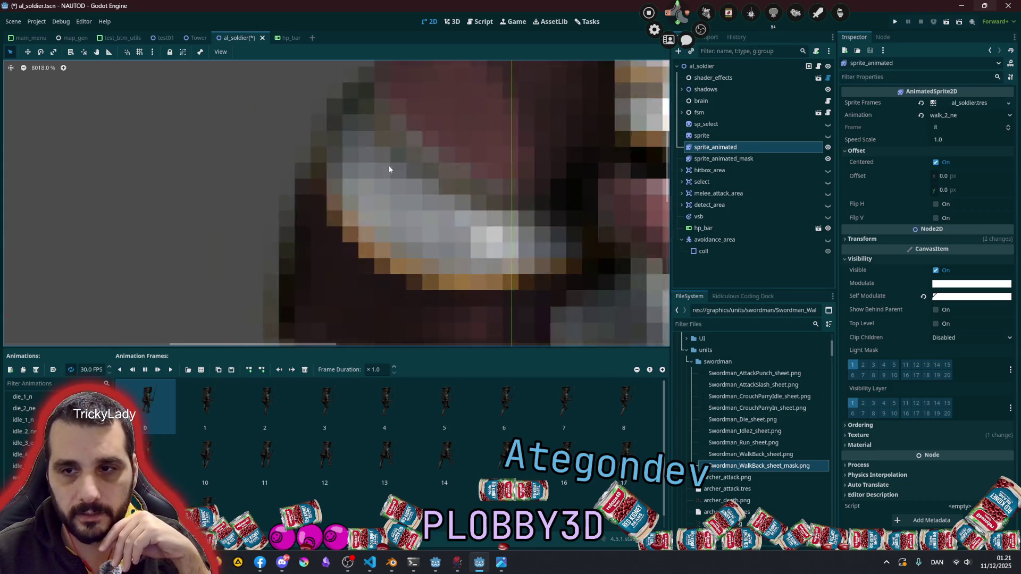
pyautogui.scroll(-5, 382, 259)
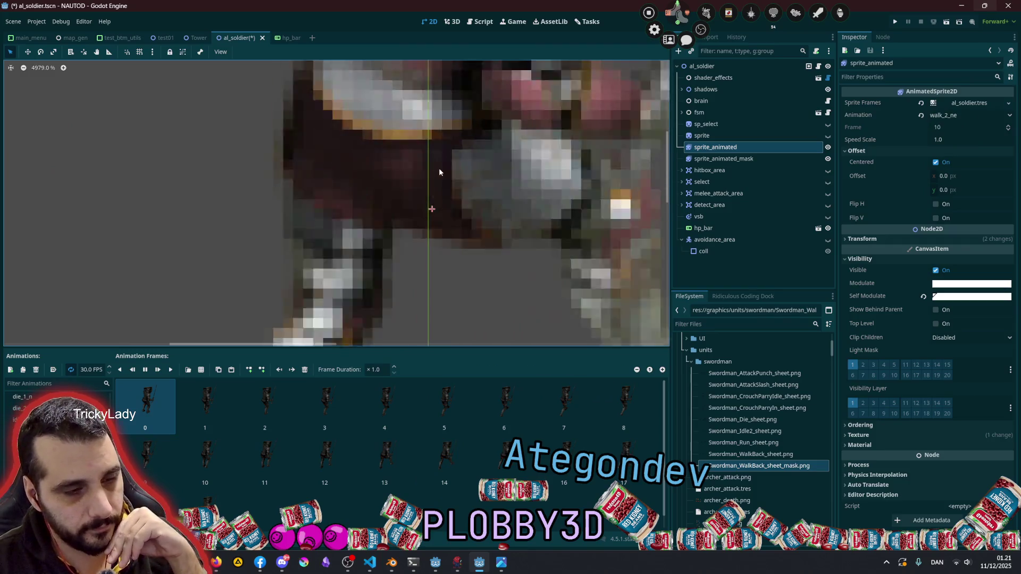
pyautogui.scroll(-10, 440, 173)
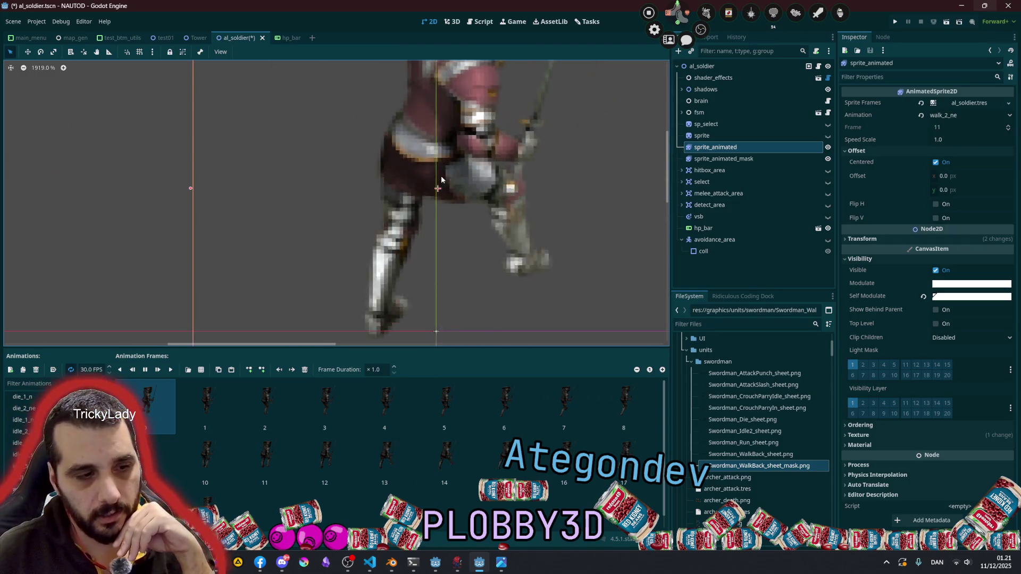
pyautogui.scroll(-15, 442, 175)
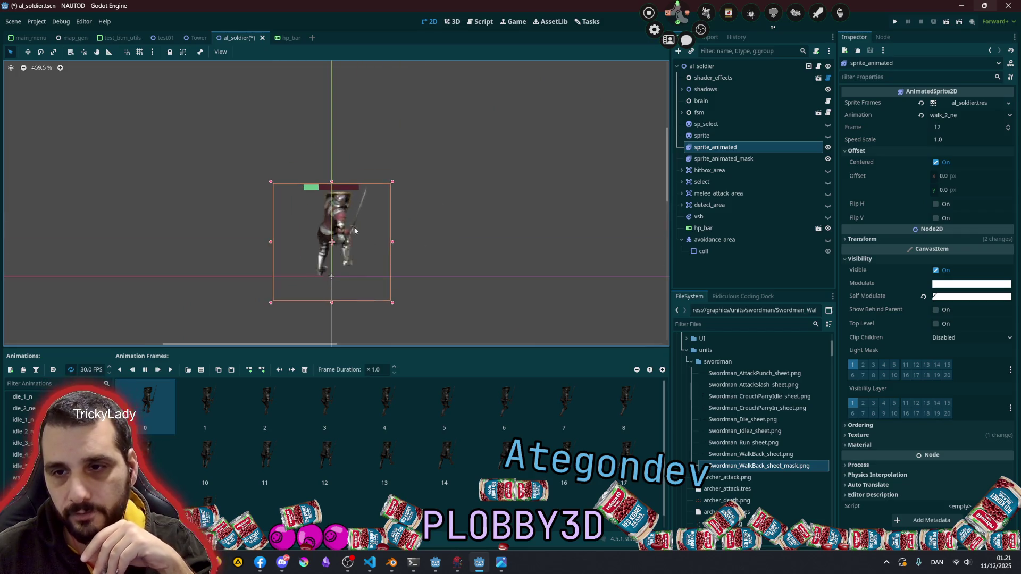
pyautogui.scroll(4, 358, 231)
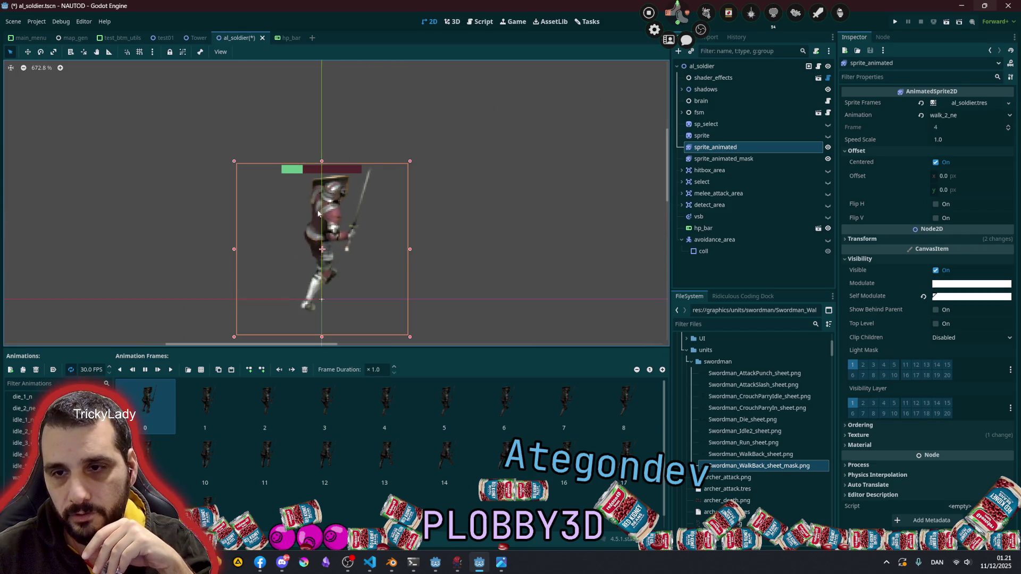
# Lower the white self-modulate Intensity, then raise it again to a moderate boost
pyautogui.click(968, 297)
pyautogui.moveTo(938, 216); pyautogui.dragTo(949, 223)
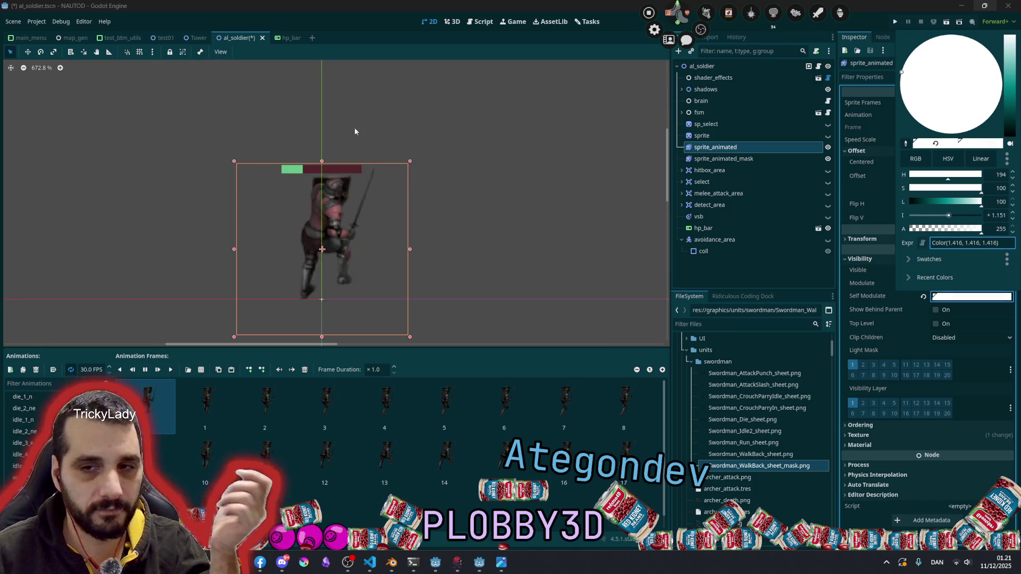
pyautogui.click(356, 135)
pyautogui.scroll(3, 326, 217)
pyautogui.scroll(-3, 291, 282)
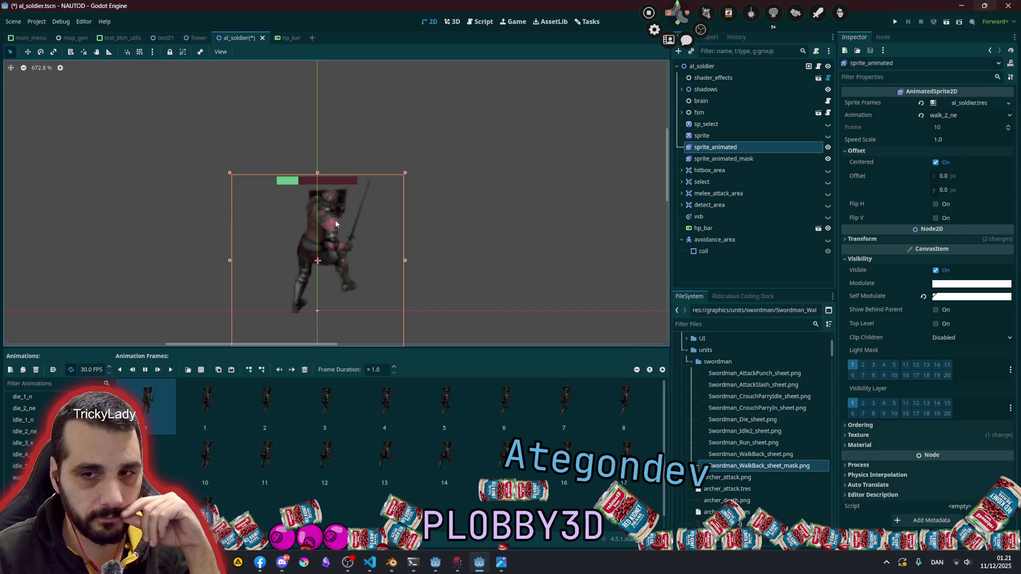
pyautogui.click(953, 298)
pyautogui.moveTo(949, 216); pyautogui.dragTo(958, 217)
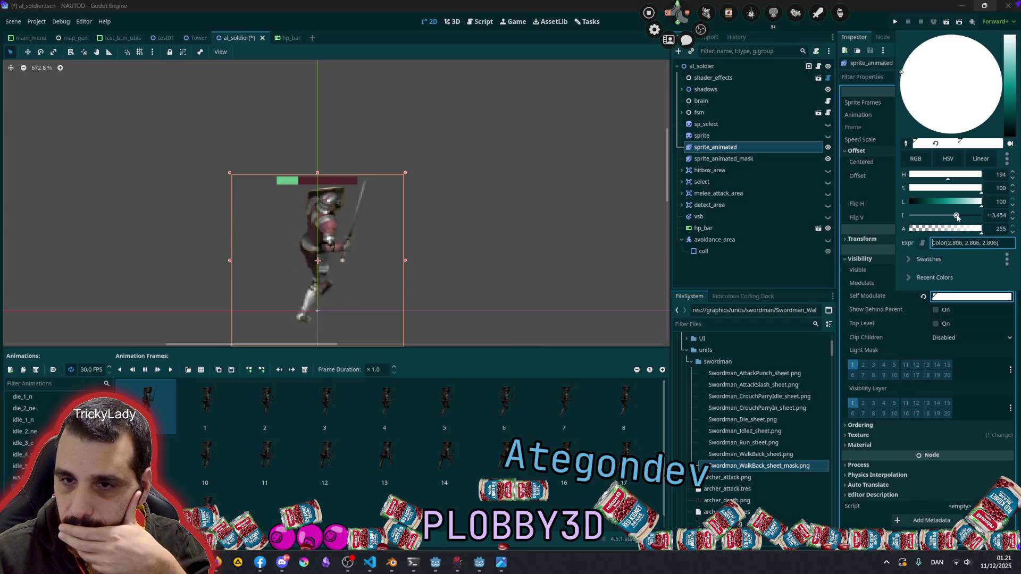
pyautogui.click(410, 133)
# Reset the canvas zoom to 100% and try zooming in and out on the soldier
pyautogui.scroll(10, 324, 194)
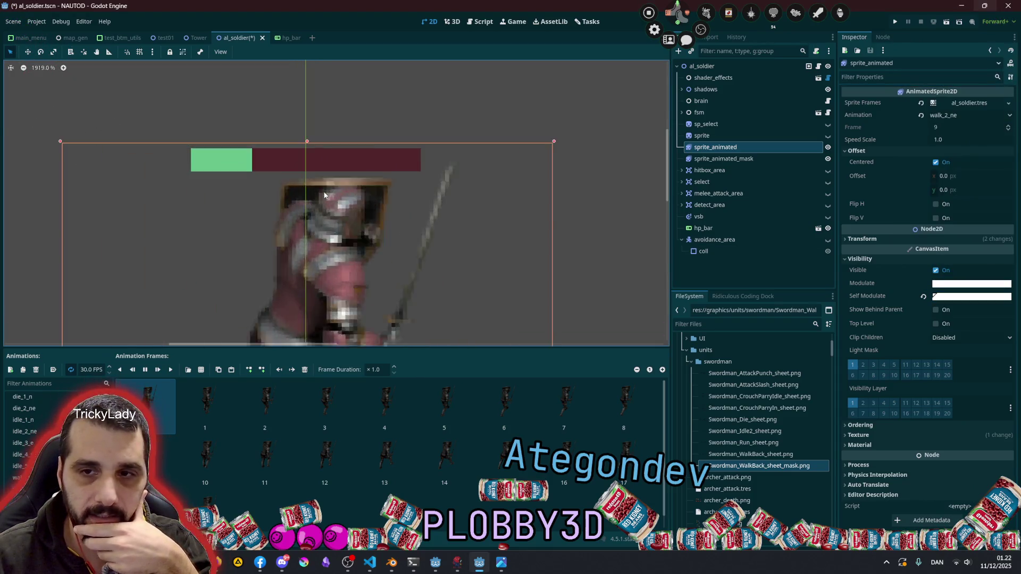
pyautogui.scroll(-8, 395, 177)
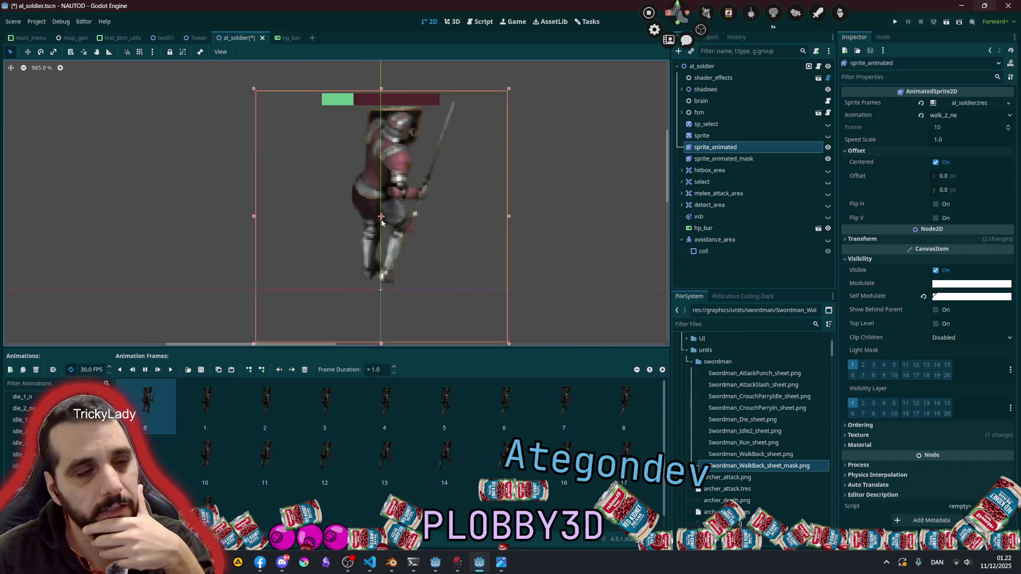
pyautogui.scroll(6, 398, 231)
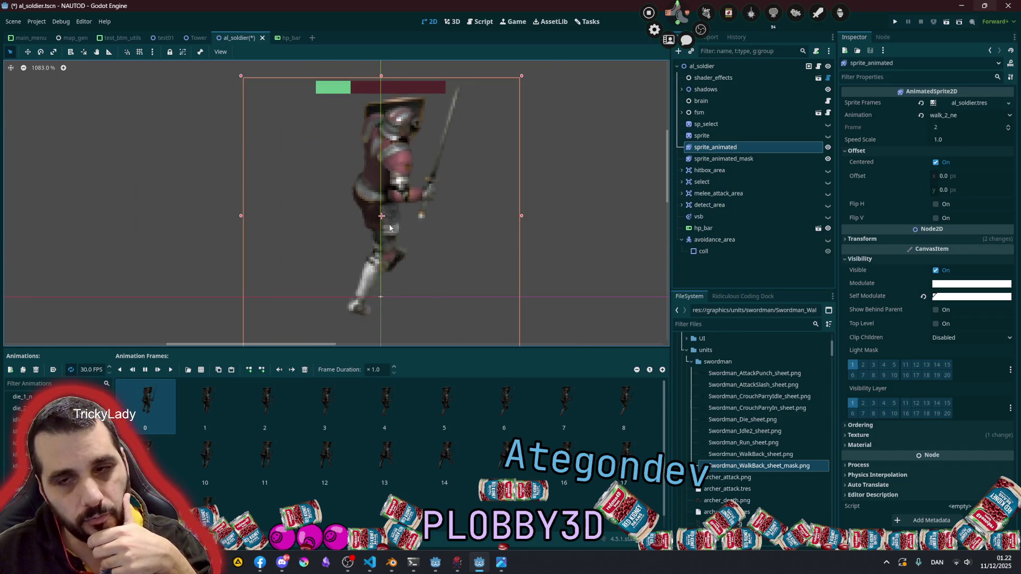
pyautogui.click(43, 69)
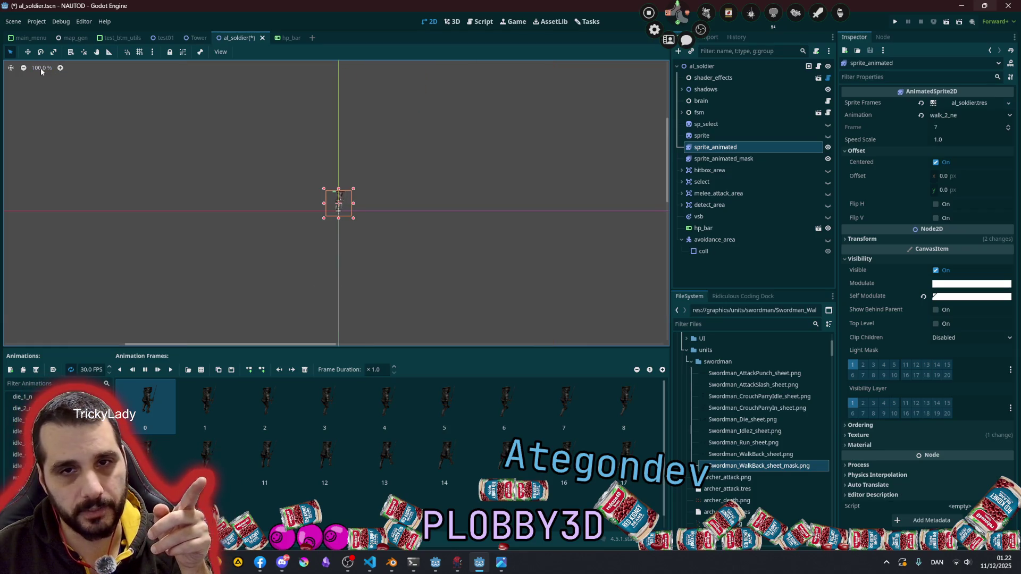
pyautogui.click(59, 69)
pyautogui.click(24, 68)
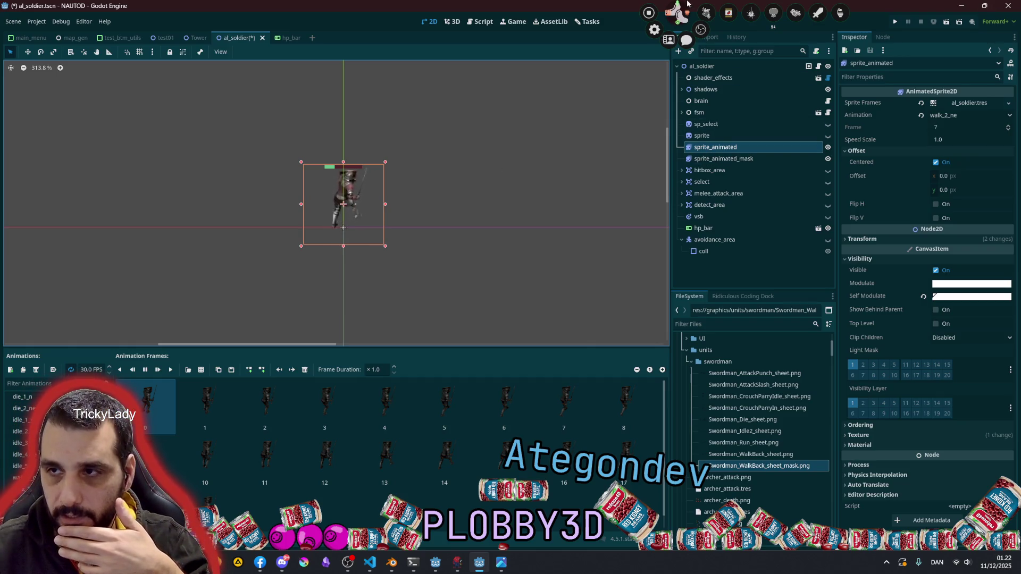
# Darken sprite_animated_mask's Self Modulate from L 77 to 58 for a deep crimson
pyautogui.click(761, 160)
pyautogui.click(946, 298)
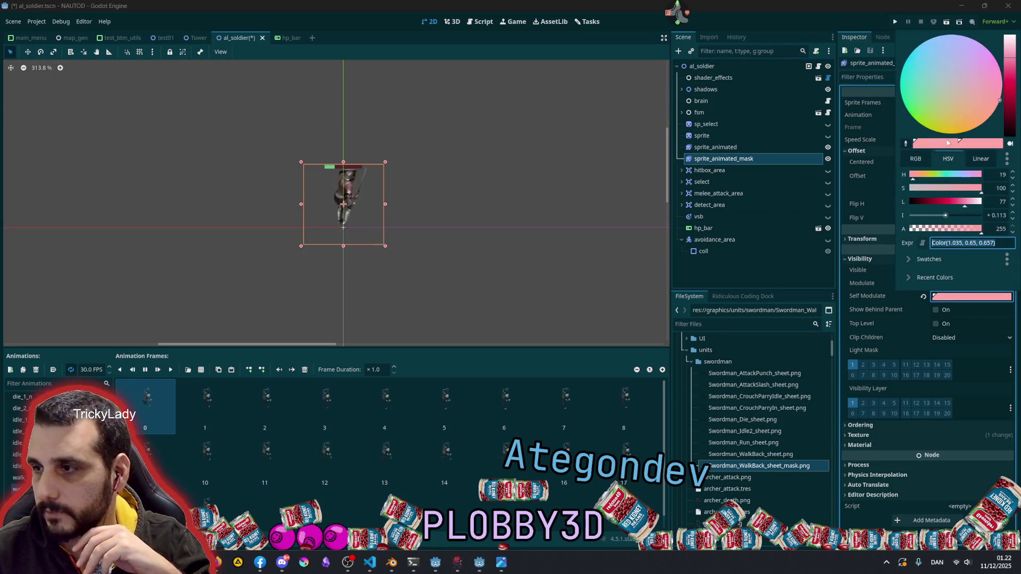
pyautogui.moveTo(944, 200)
pyautogui.mouseDown()
pyautogui.moveTo(930, 202)
pyautogui.moveTo(952, 206)
pyautogui.mouseUp()
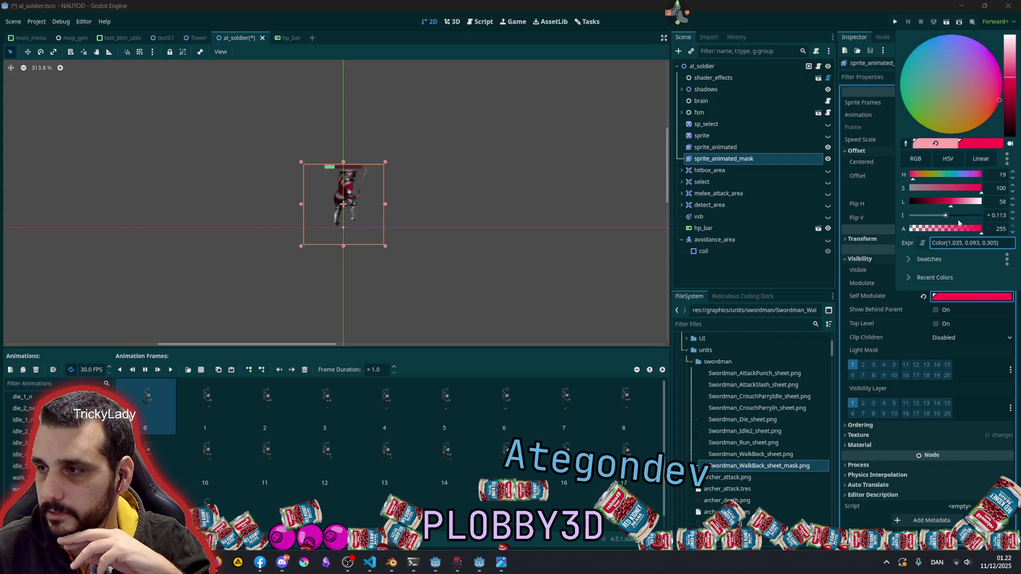